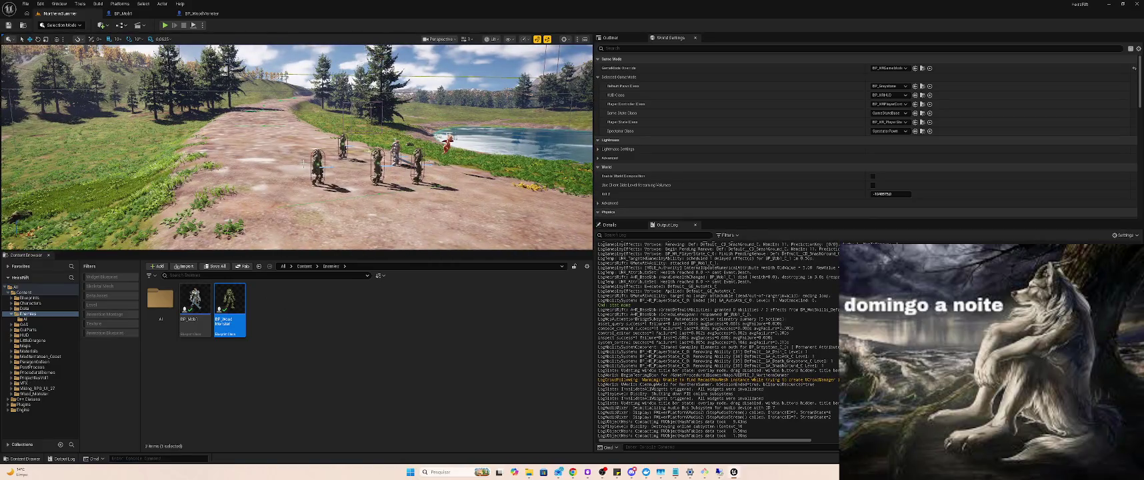
# Start packaging the project for the target platform through Platforms > Package Project
pyautogui.click(120, 3)
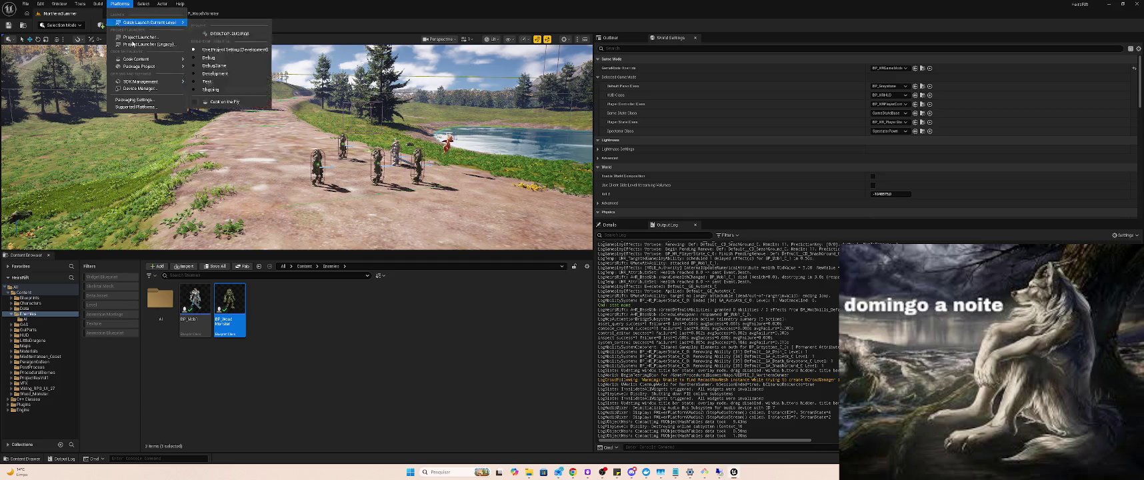
pyautogui.moveTo(173, 70)
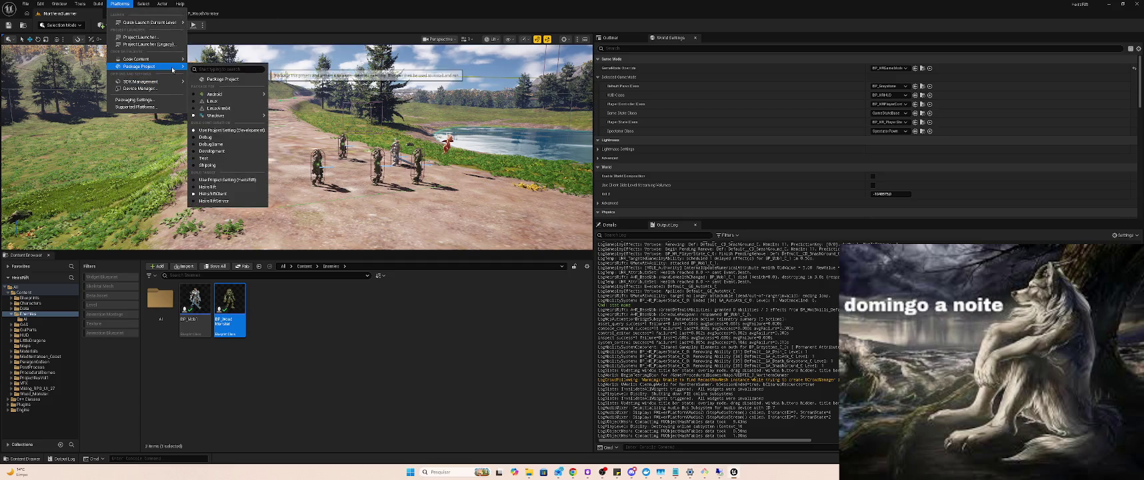
pyautogui.click(230, 80)
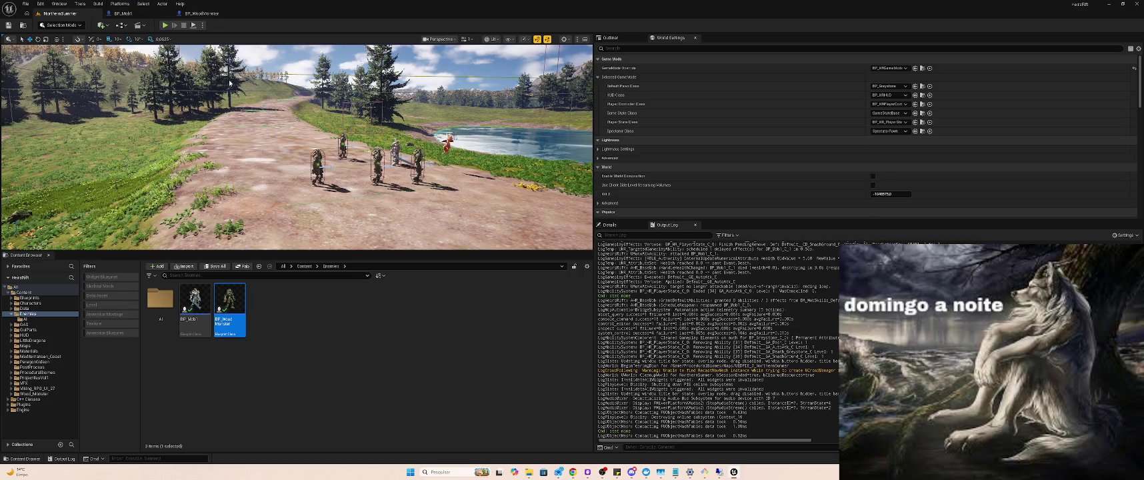
# Confirm the output folder, let packaging reach BUILD SUCCESSFUL, and rerun the stat none command
pyautogui.click(336, 228)
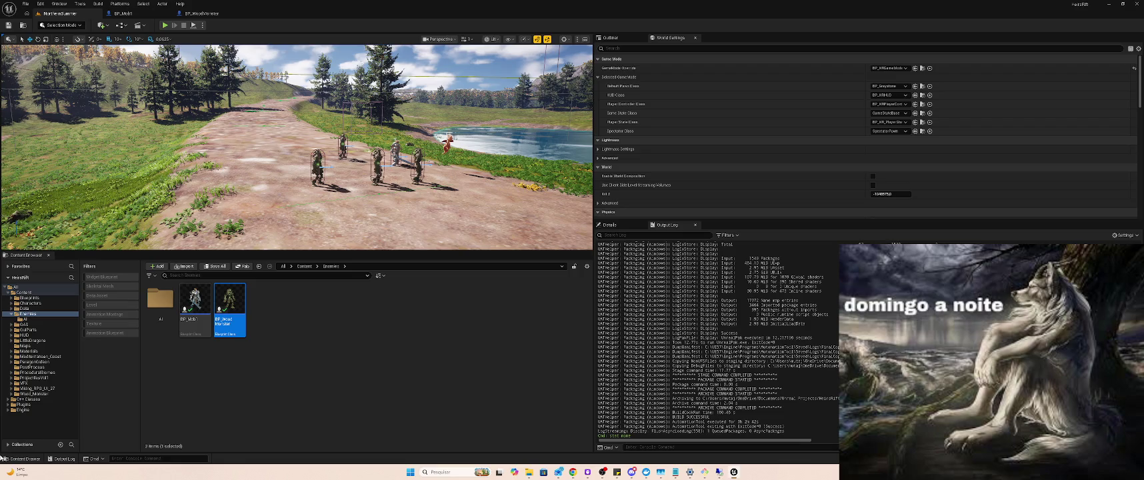
pyautogui.press('Up')
pyautogui.press('Return')
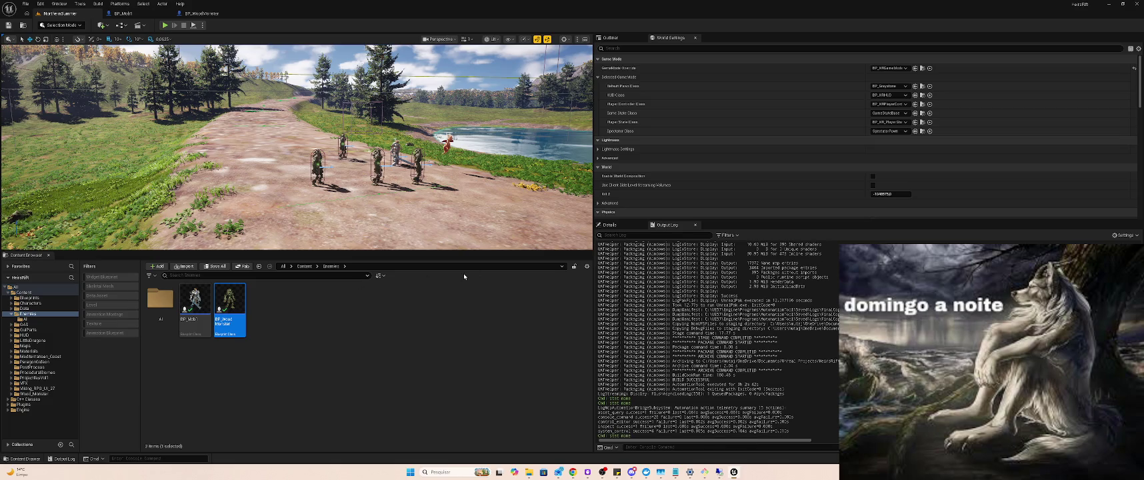
# Select HeirsRiftServer as the build target in the Platforms menu
pyautogui.click(120, 3)
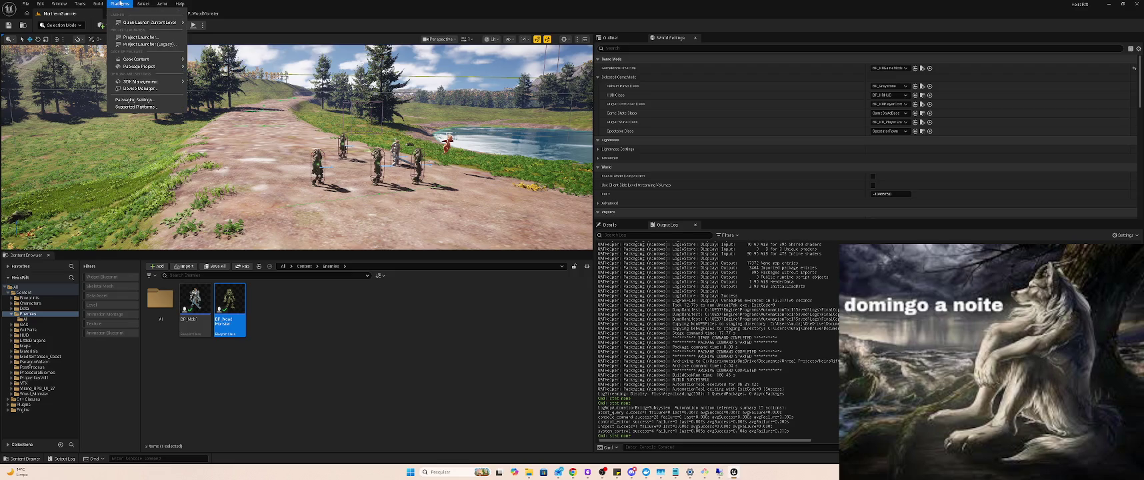
pyautogui.moveTo(143, 66)
pyautogui.moveTo(220, 94)
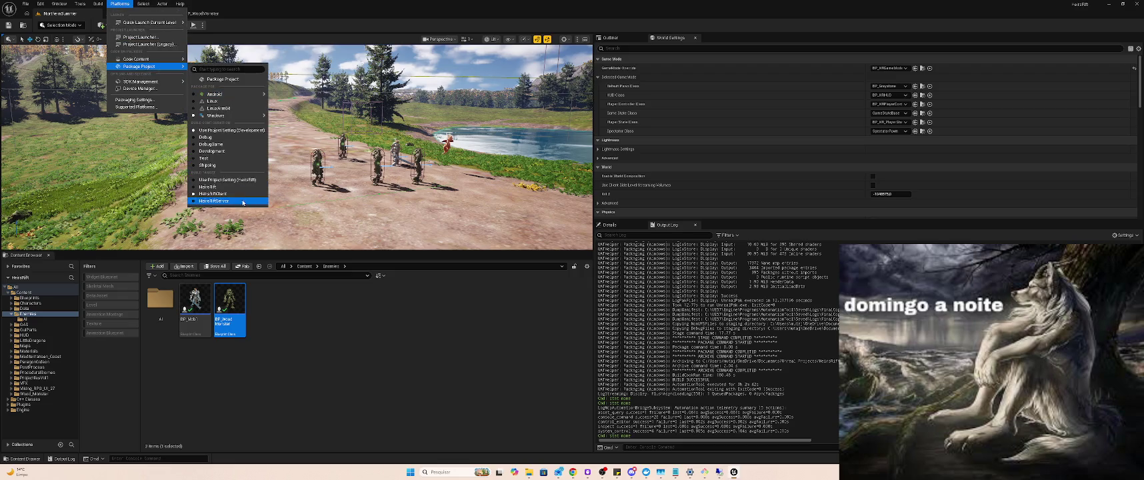
pyautogui.click(120, 3)
# Package the server build and confirm the BuildFaction output folder
pyautogui.click(120, 3)
pyautogui.moveTo(168, 66)
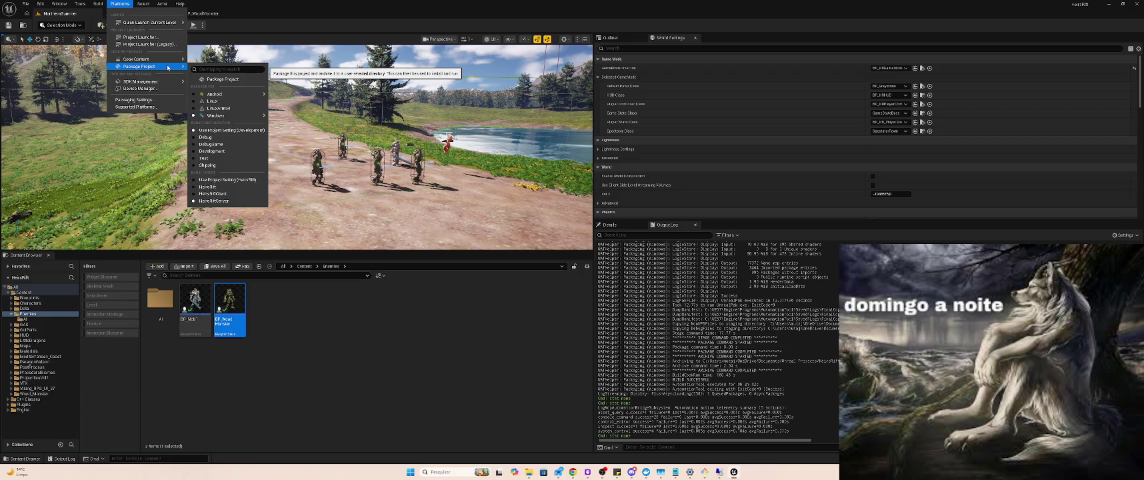
pyautogui.click(233, 80)
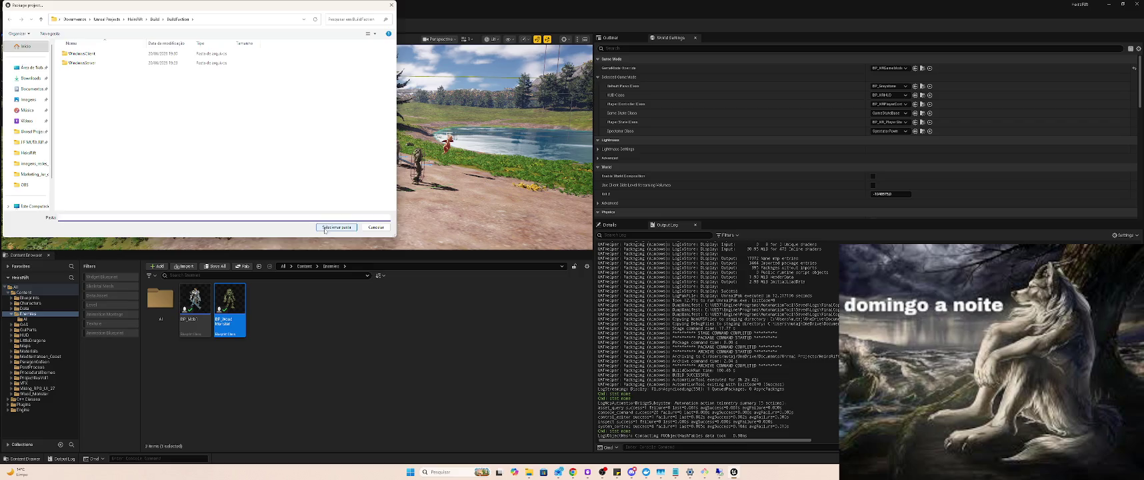
pyautogui.click(337, 229)
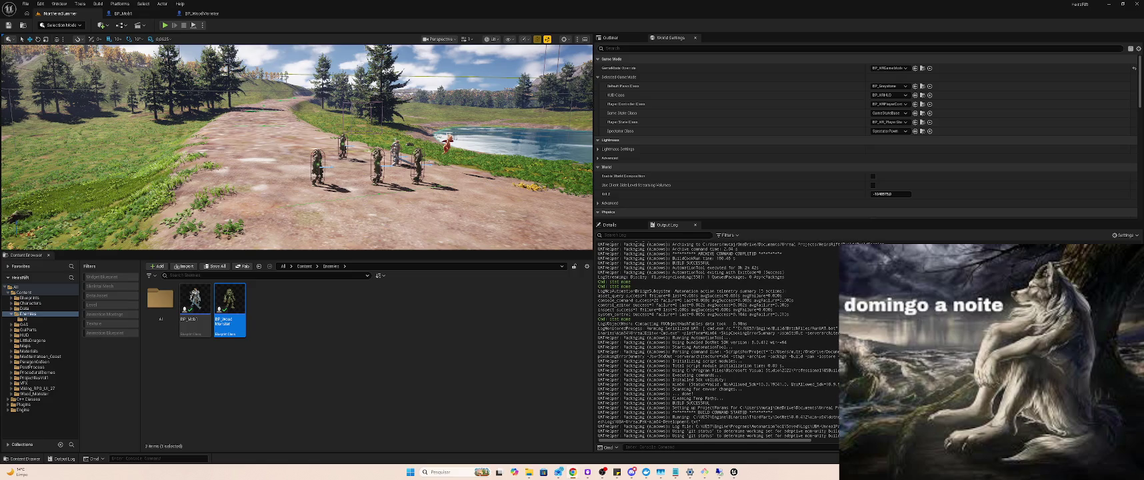
pyautogui.hotkey('alt', 'Tab')
pyautogui.hotkey('alt', 'Tab')
pyautogui.hotkey('alt', 'Tab')
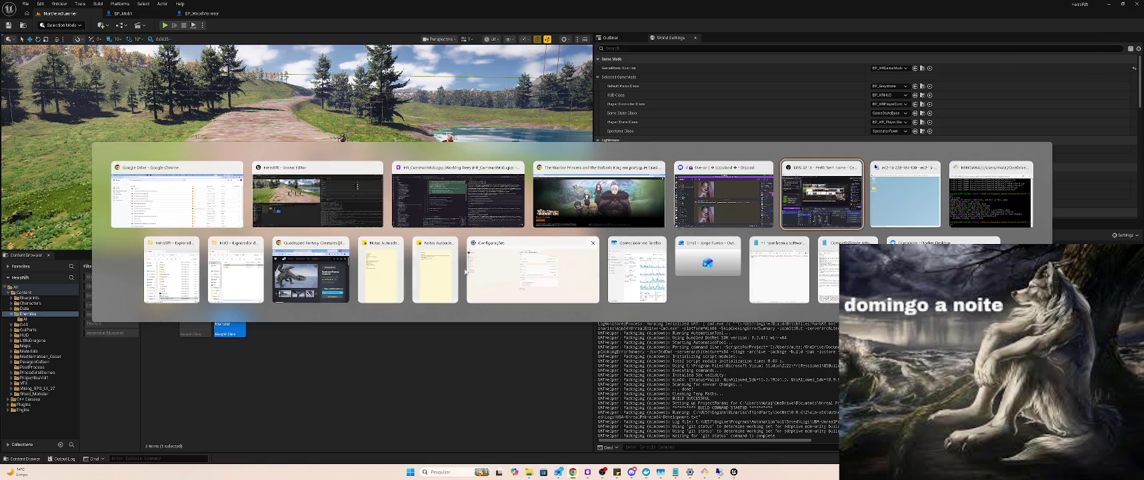
pyautogui.click(171, 270)
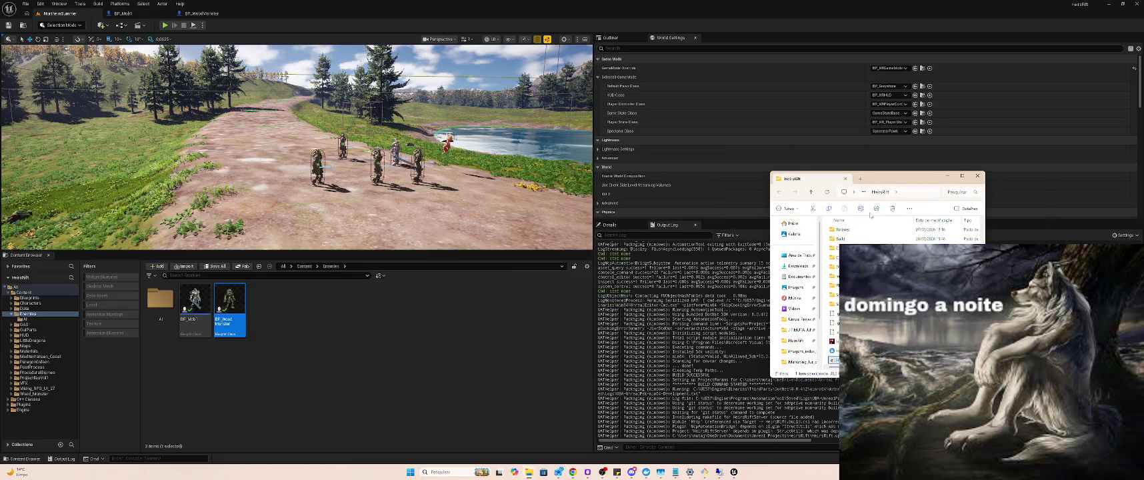
pyautogui.doubleClick(841, 238)
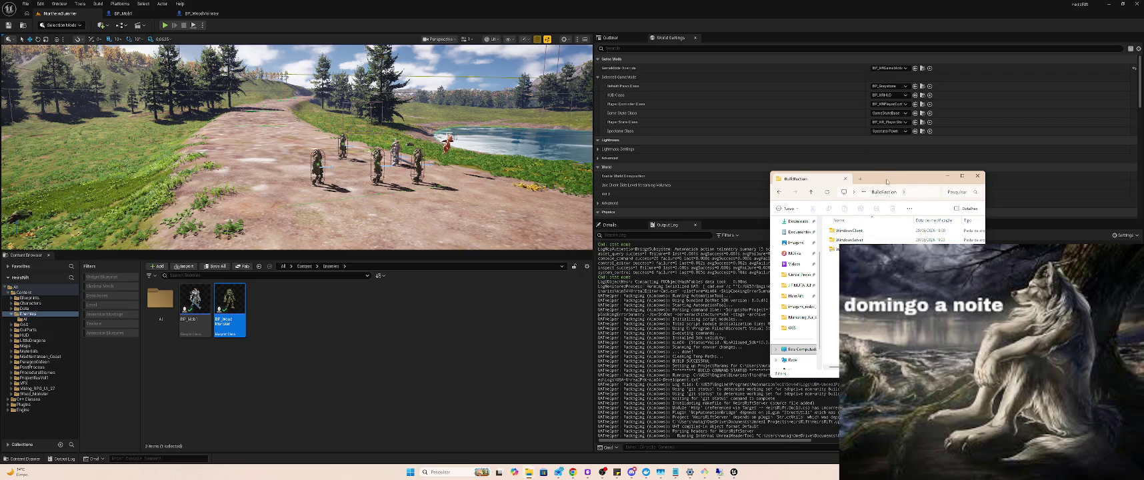
pyautogui.hotkey('alt', 'Tab')
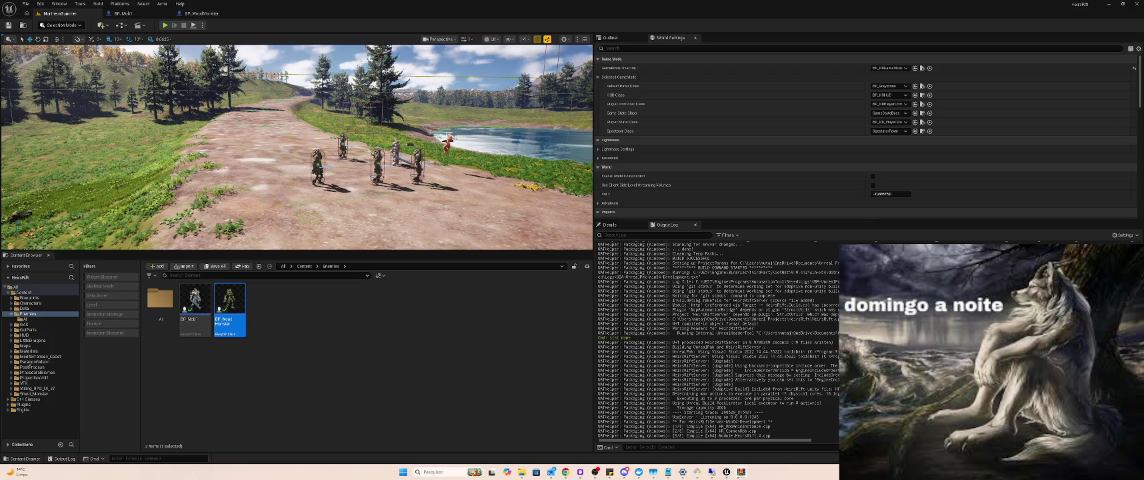
# Switch away and back with Alt+Tab while the server build compiles to Result: Succeeded
pyautogui.hotkey('alt', 'Tab')
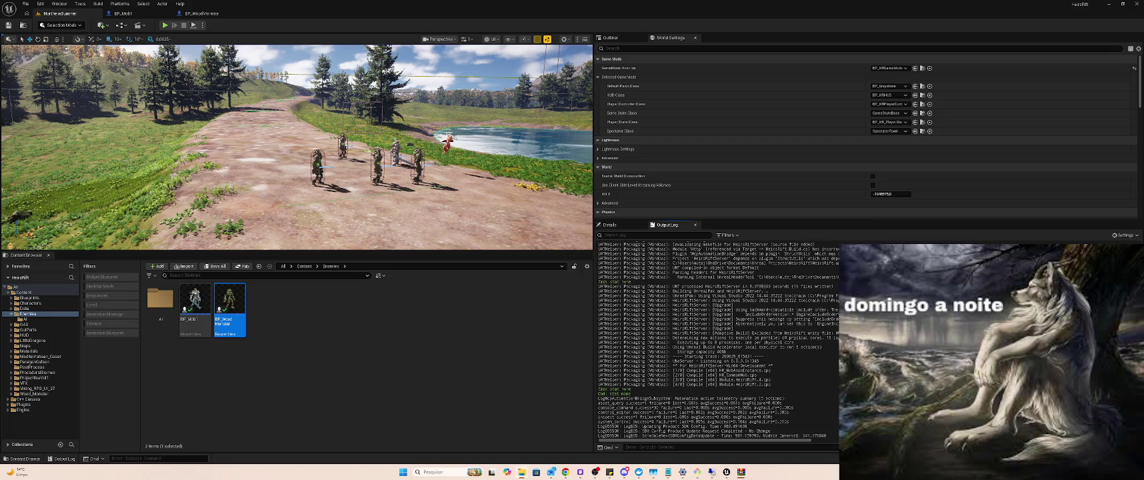
pyautogui.hotkey('alt', 'Tab')
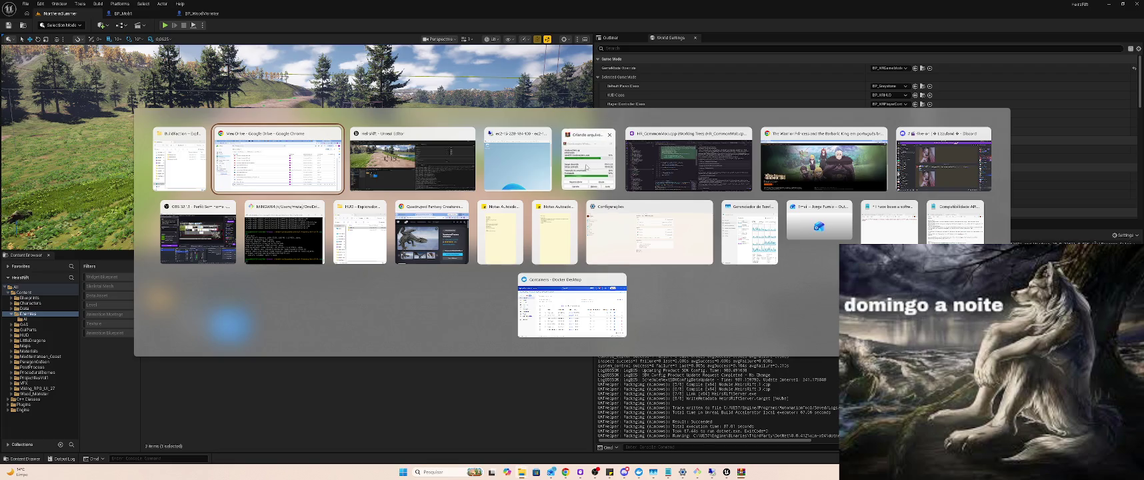
pyautogui.press('Escape')
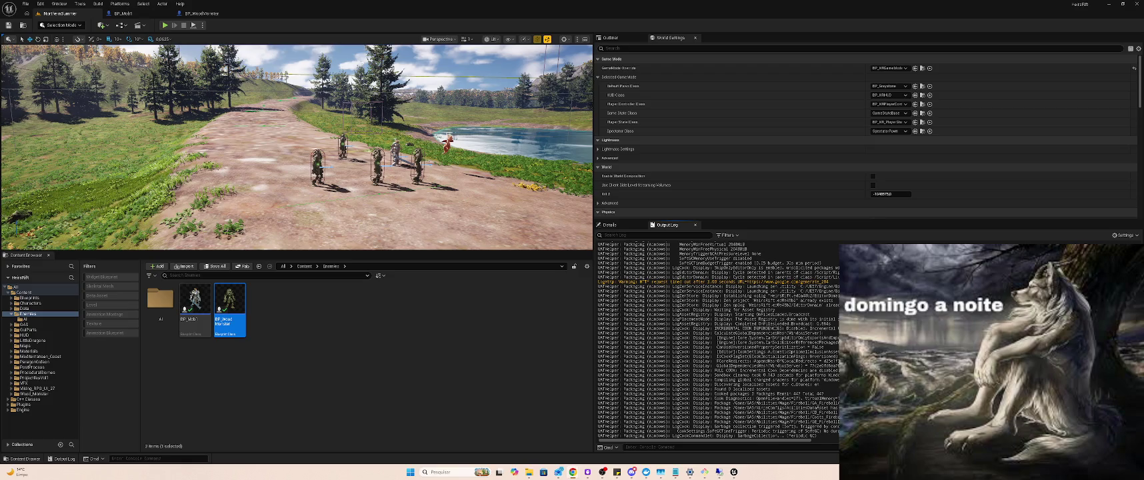
# Un-maximize the Unreal Editor with Win+Down to reveal HR_CommonMob.cpp in the code editor
pyautogui.press('super+Down')
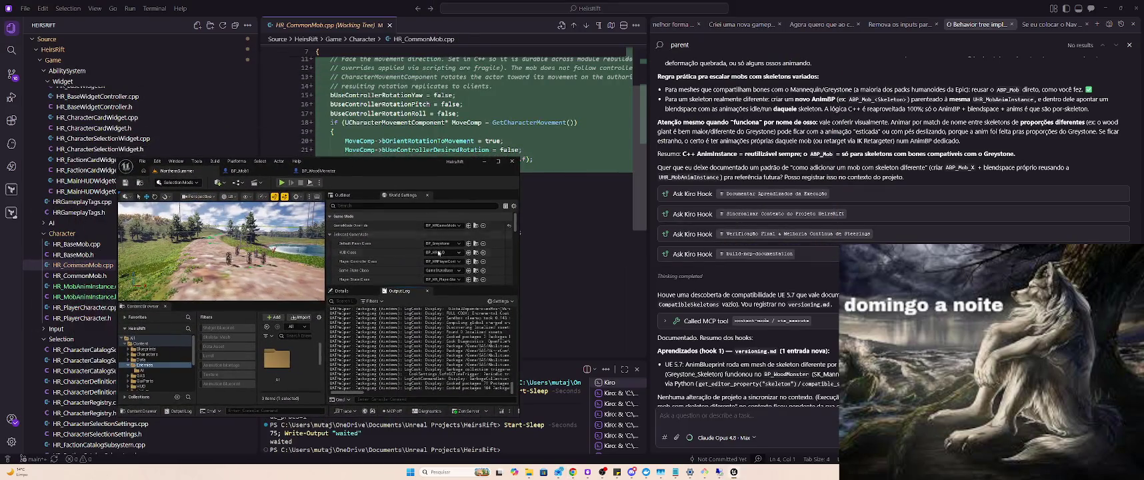
# Scroll the Kiro chat and glance through open windows while awaiting 'Packaging complete!'
pyautogui.scroll(-1, 642, 53)
pyautogui.hotkey('alt', 'Tab')
pyautogui.press('Tab')
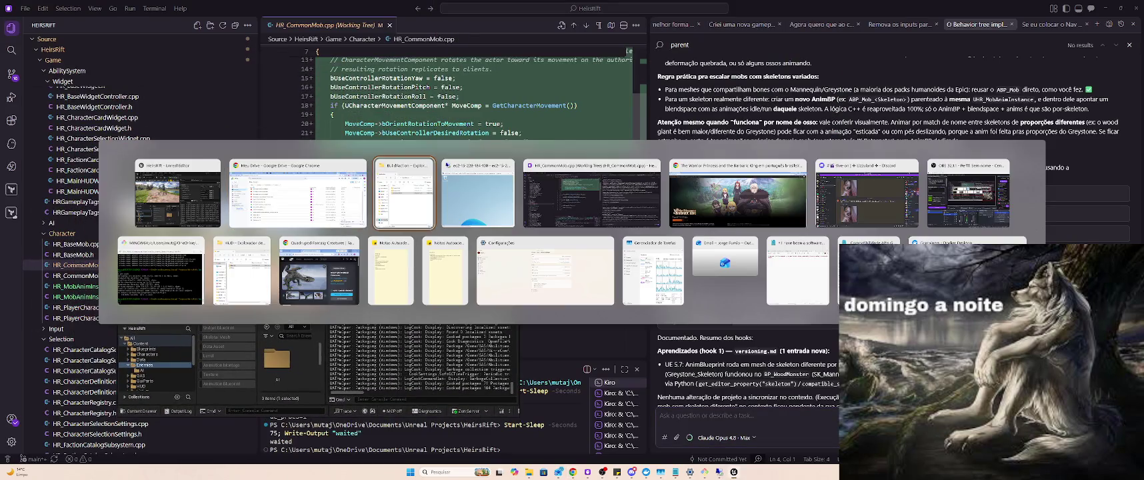
pyautogui.press('Tab')
pyautogui.press('Tab')
pyautogui.press('Tab')
pyautogui.press('Escape')
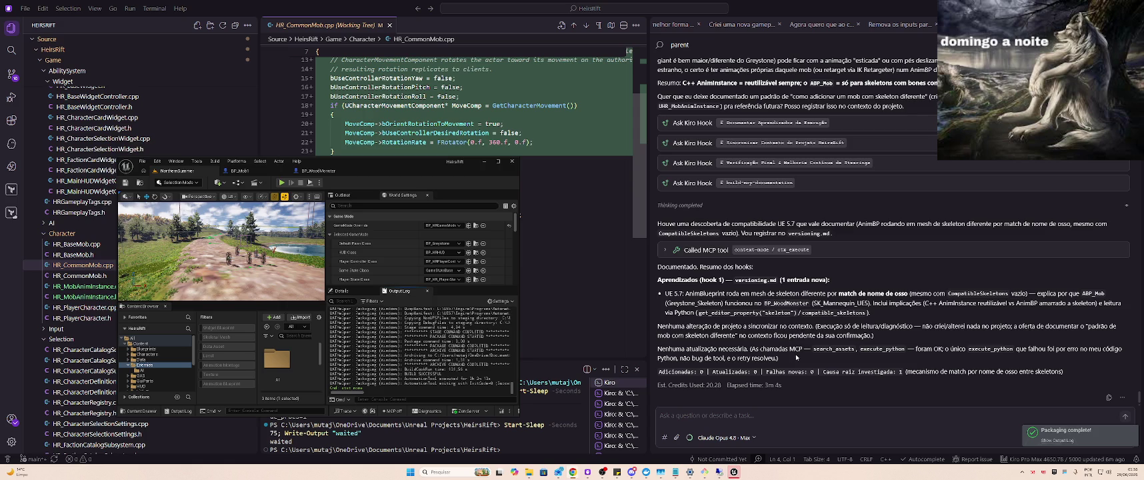
# Cycle the open windows with Alt+Tab to bring the HeirsRift editor forward
pyautogui.hotkey('alt', 'Tab')
pyautogui.hotkey('alt', 'Tab')
pyautogui.hotkey('alt', 'Tab')
pyautogui.hotkey('alt', 'shift', 'Tab')
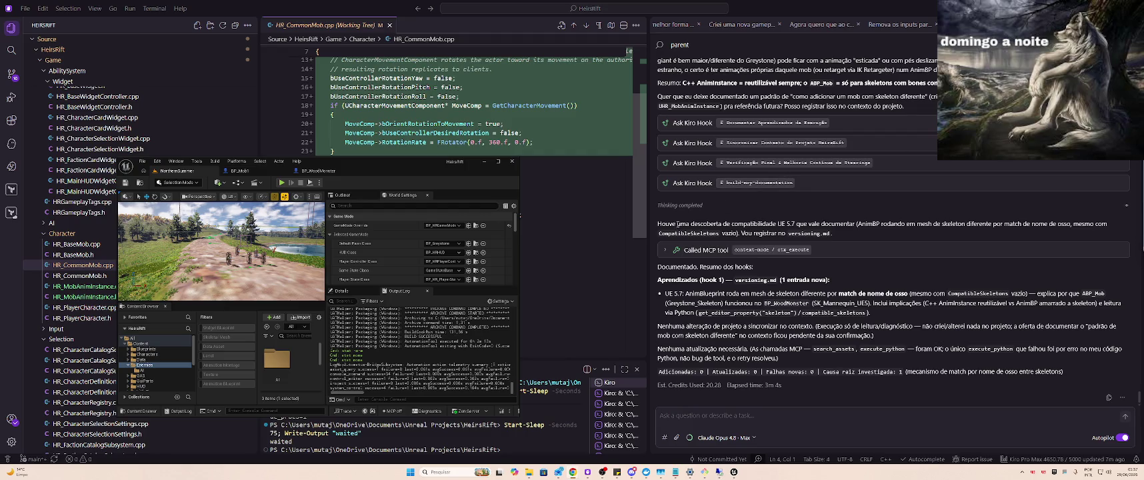
# Close the Unreal Editor and the Crunchyroll browser tab
pyautogui.click(512, 162)
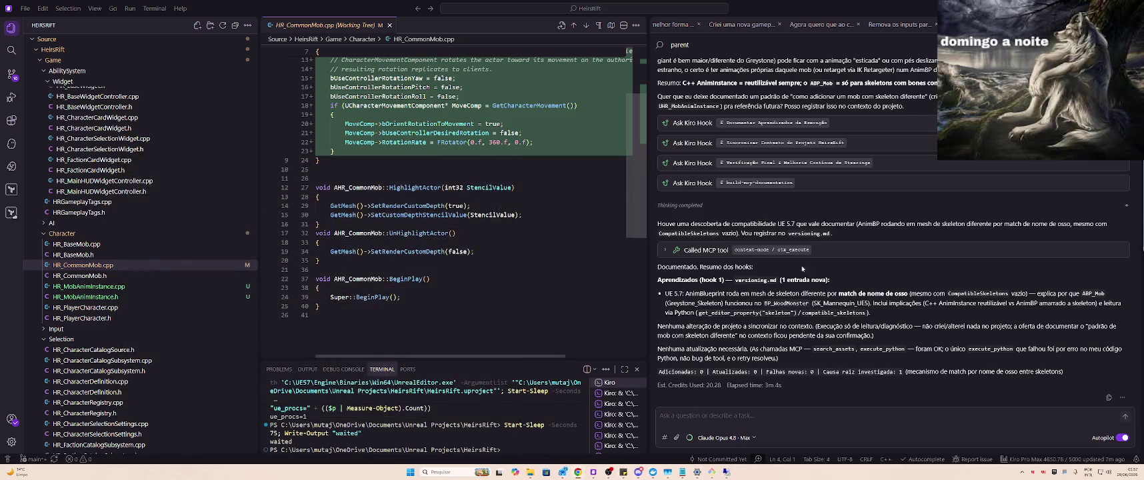
pyautogui.click(580, 472)
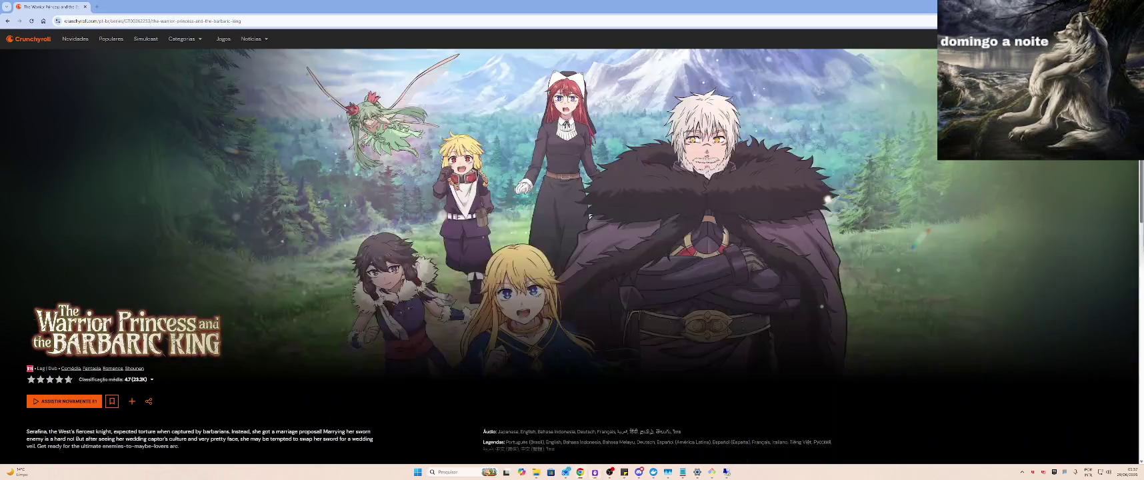
pyautogui.hotkey('ctrl', 'w')
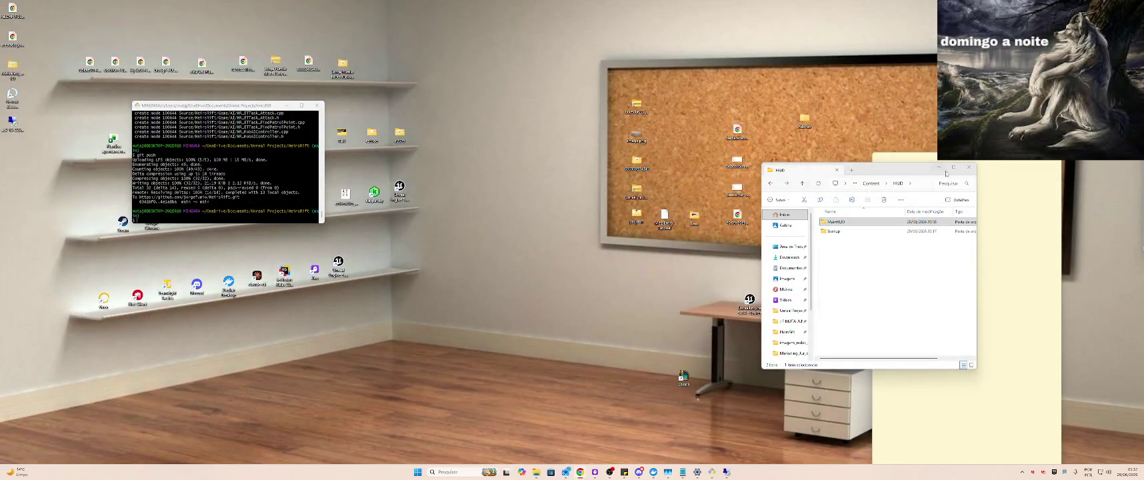
# Close the HUD folder window and shut the MINGW64 terminal with the exit command
pyautogui.click(968, 167)
pyautogui.hotkey('alt', 'Tab')
pyautogui.click(985, 230)
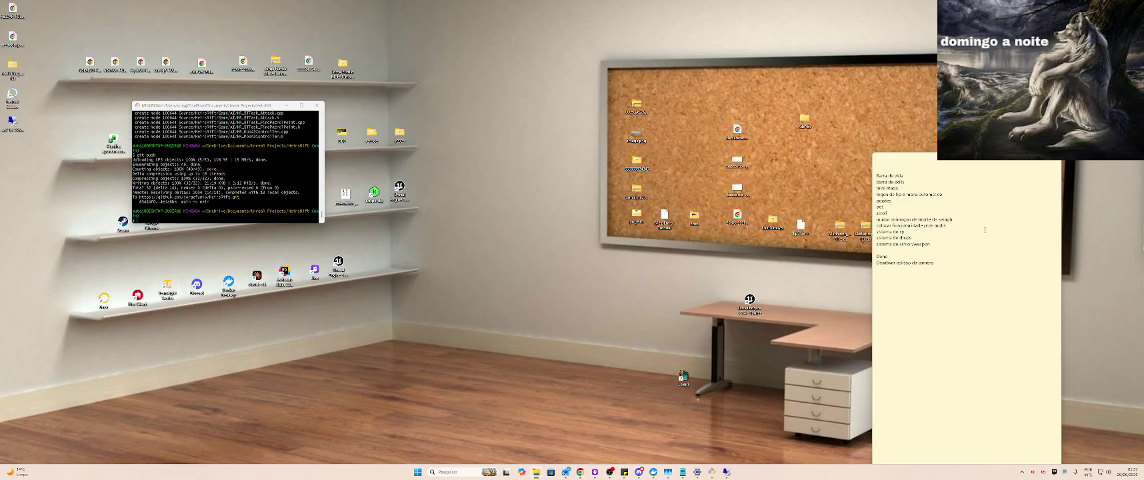
pyautogui.write('exit')
pyautogui.press('Return')
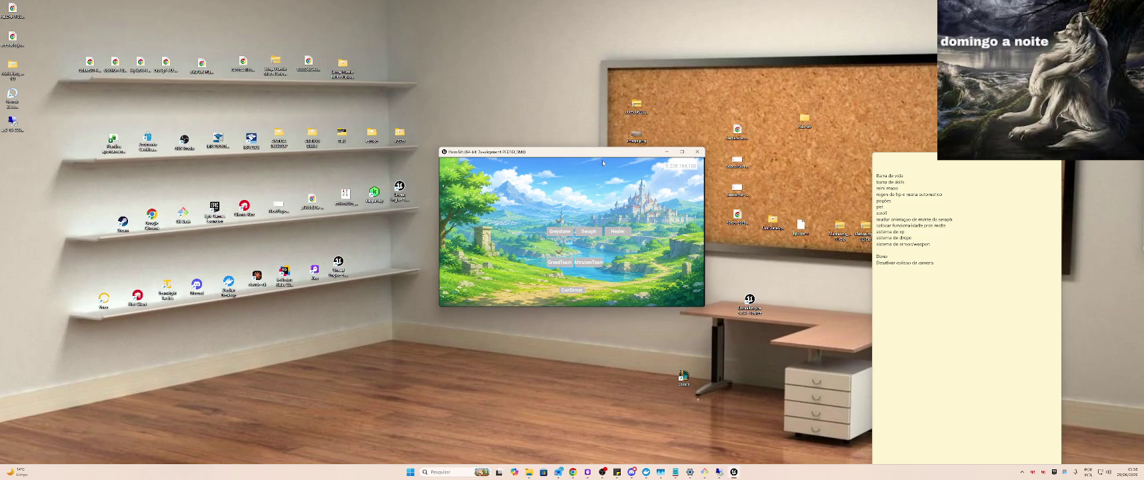
# Close the packaged HeirsRift game window and switch back to the desktop
pyautogui.click(698, 152)
pyautogui.hotkey('alt', 'Tab')
pyautogui.hotkey('alt', 'Tab')
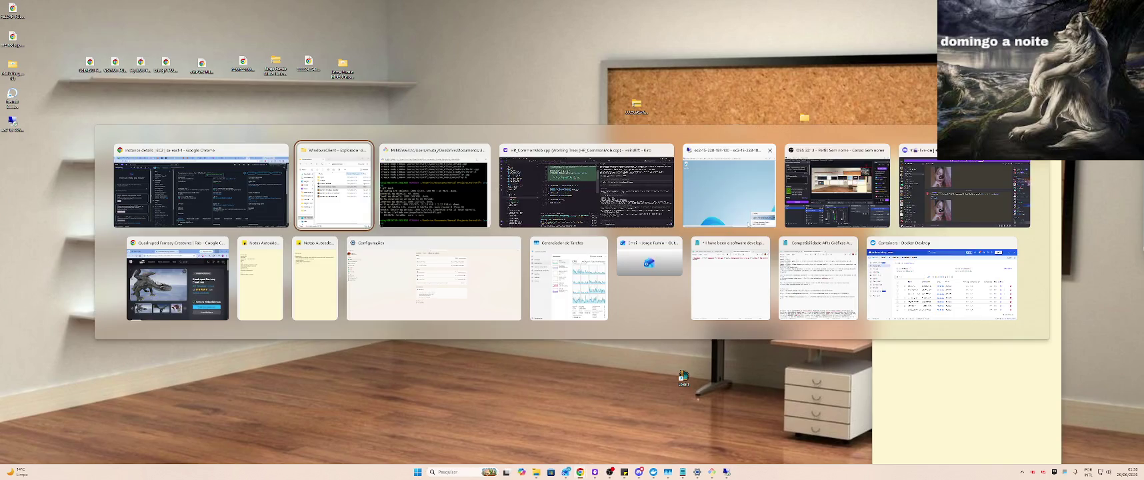
pyautogui.hotkey('alt', 'Tab')
pyautogui.hotkey('alt', 'Tab')
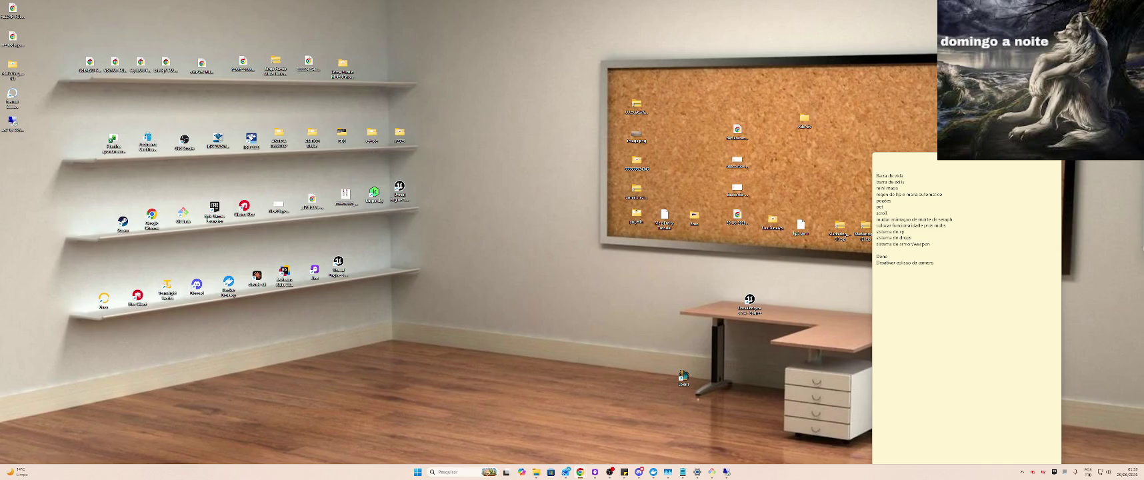
# Select the sticky-note task list and close it
pyautogui.click(904, 231)
pyautogui.click(1052, 159)
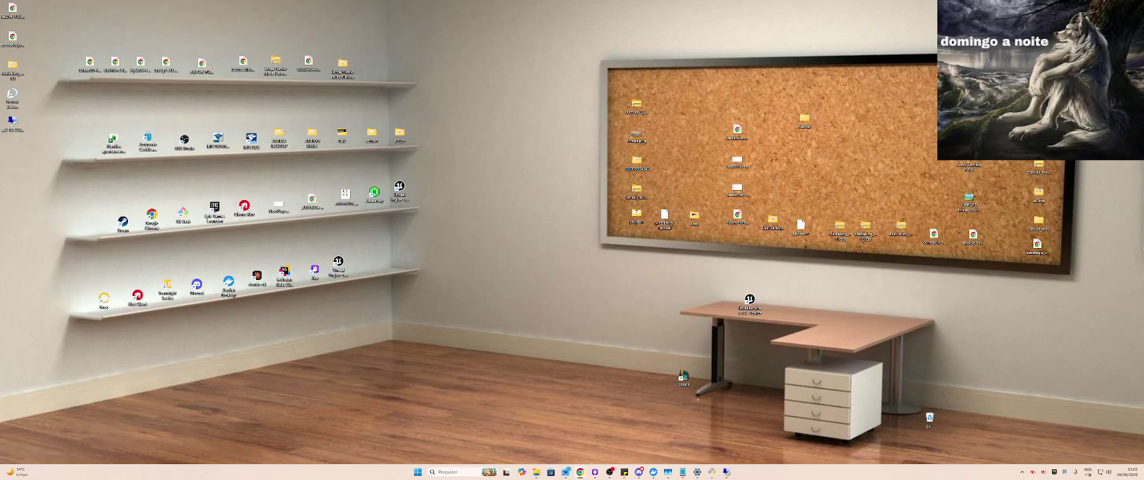
# Bring up the Windows window switcher and dismiss it, showing the server build folder and console
pyautogui.hotkey('alt', 'Tab')
pyautogui.press('Escape')
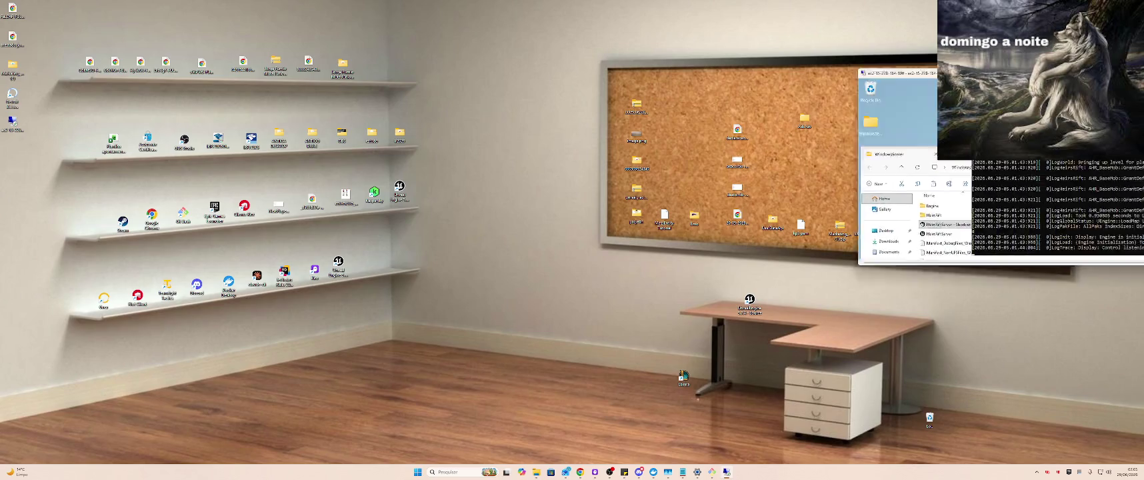
# Move the remote server console window to the upper-left of the screen
pyautogui.moveTo(945, 67)
pyautogui.mouseDown()
pyautogui.moveTo(371, 5)
pyautogui.moveTo(295, 27)
pyautogui.moveTo(244, 15)
pyautogui.moveTo(253, 34)
pyautogui.mouseUp()
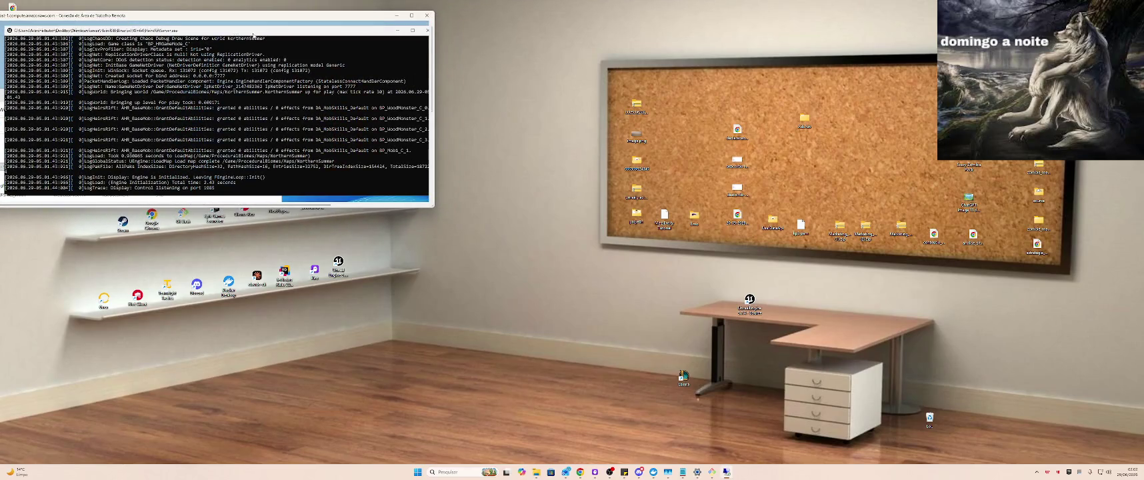
pyautogui.hotkey('alt', 'Tab')
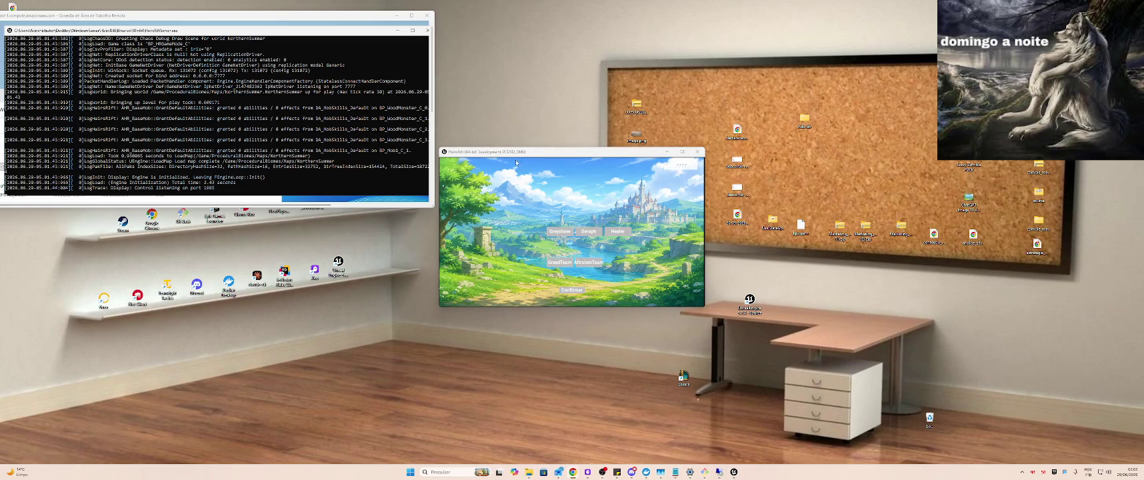
# Choose Greystone in the first game client, shift its window left, and return to it
pyautogui.click(561, 236)
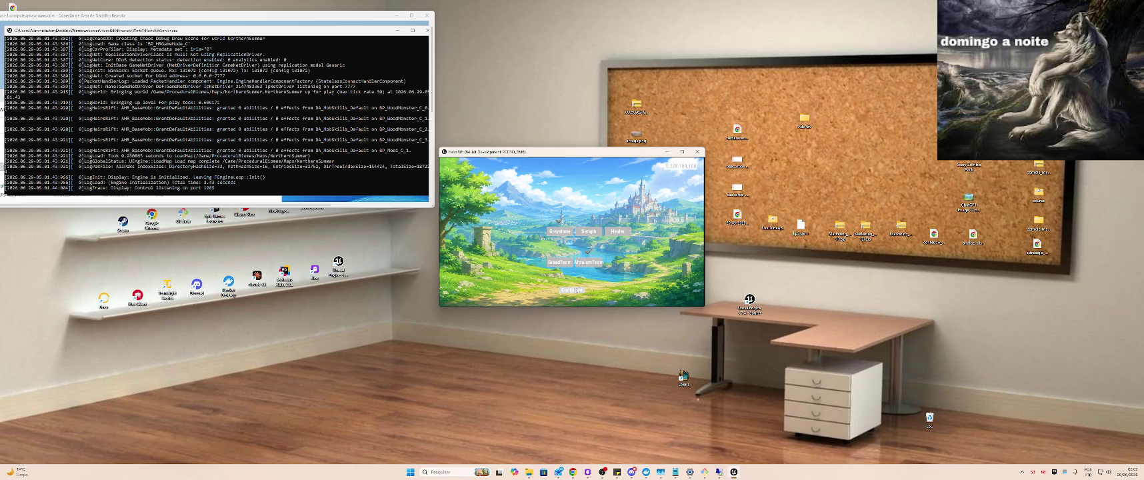
pyautogui.moveTo(614, 153)
pyautogui.mouseDown()
pyautogui.moveTo(236, 230)
pyautogui.moveTo(180, 214)
pyautogui.mouseUp()
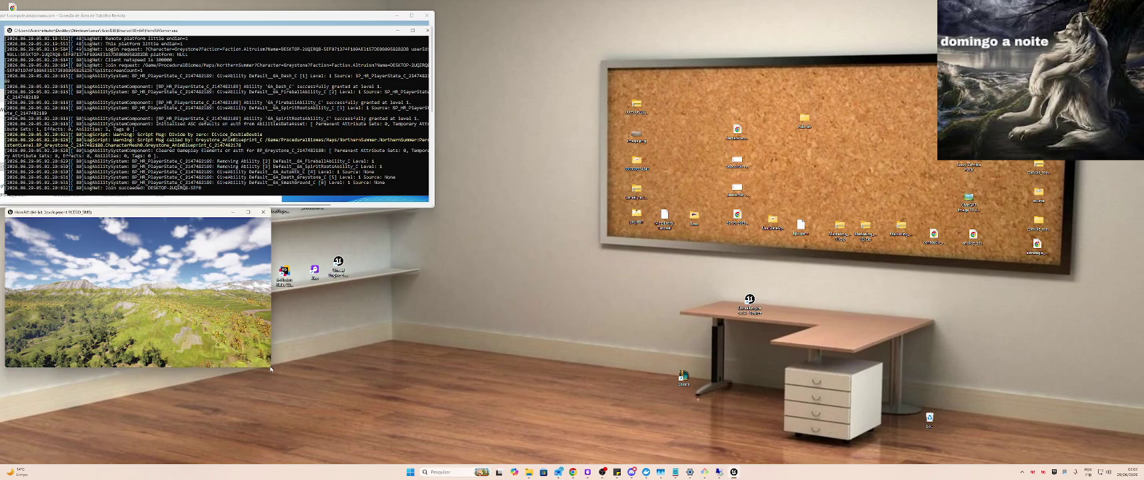
pyautogui.hotkey('alt', 'Tab')
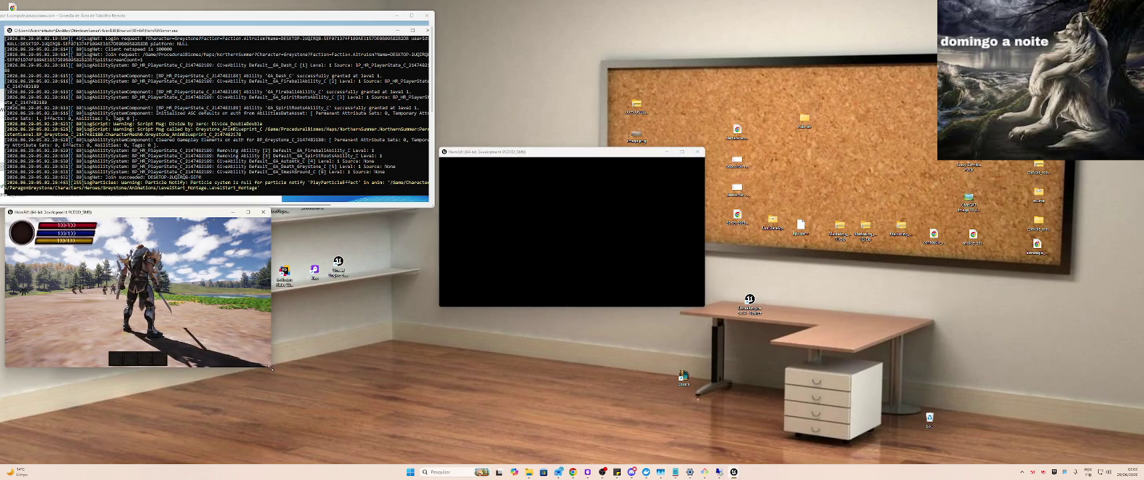
# Enlarge the first game client's window to a bigger on-screen size
pyautogui.moveTo(273, 367); pyautogui.dragTo(408, 443)
pyautogui.moveTo(337, 209); pyautogui.dragTo(337, 1)
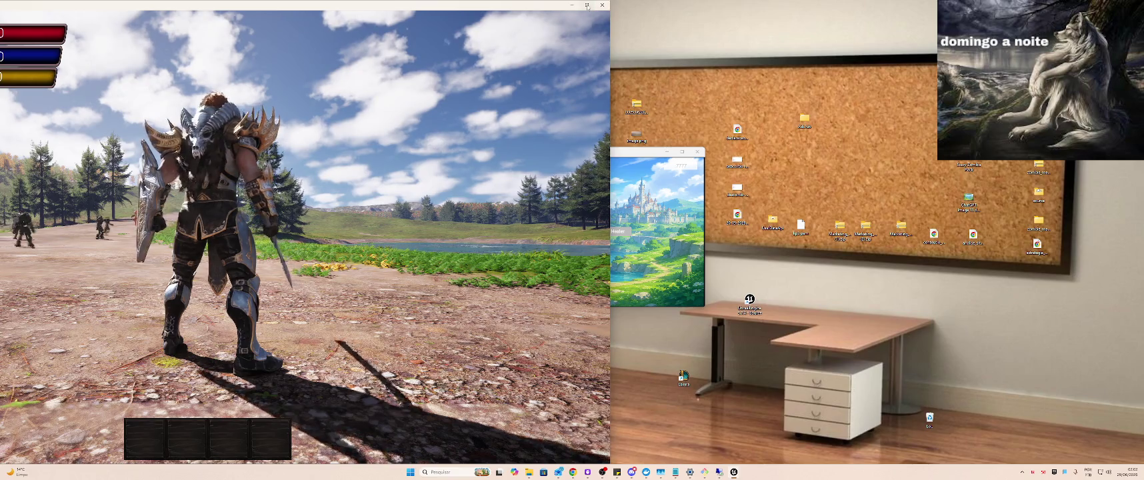
pyautogui.click(587, 5)
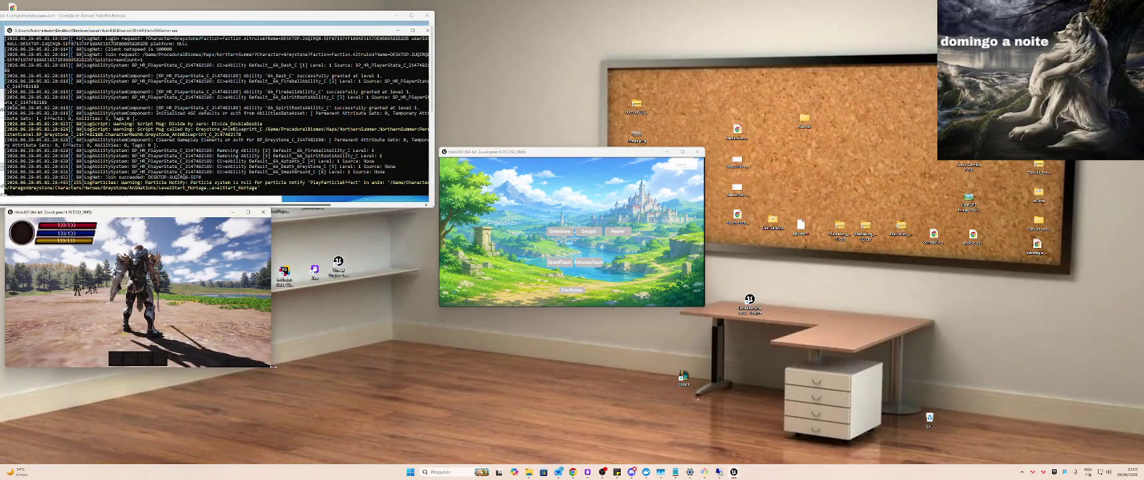
pyautogui.moveTo(273, 367)
pyautogui.mouseDown()
pyautogui.moveTo(302, 401)
pyautogui.moveTo(381, 440)
pyautogui.moveTo(336, 442)
pyautogui.moveTo(391, 434)
pyautogui.mouseUp()
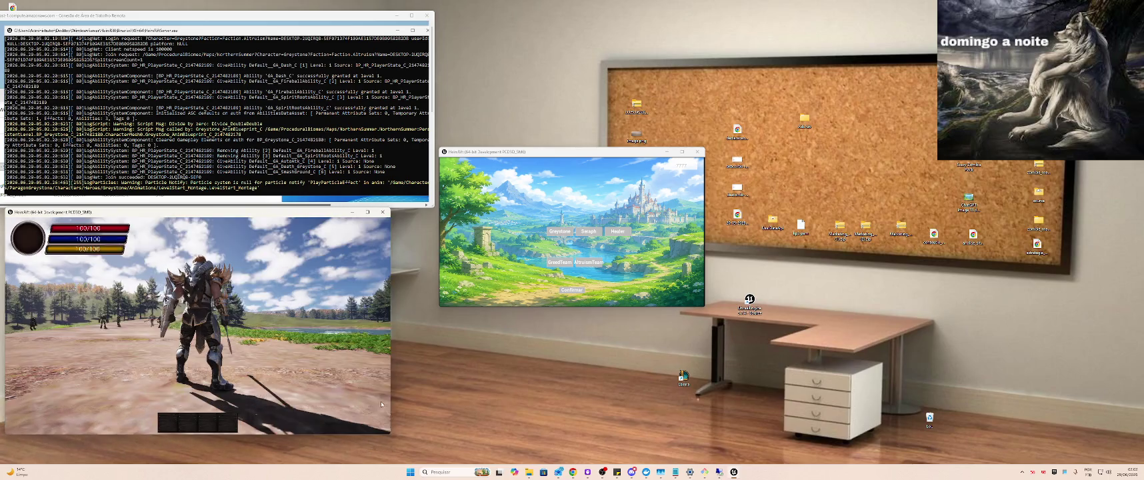
# Join the second client to the server as Seraph on GreedTeam
pyautogui.click(511, 223)
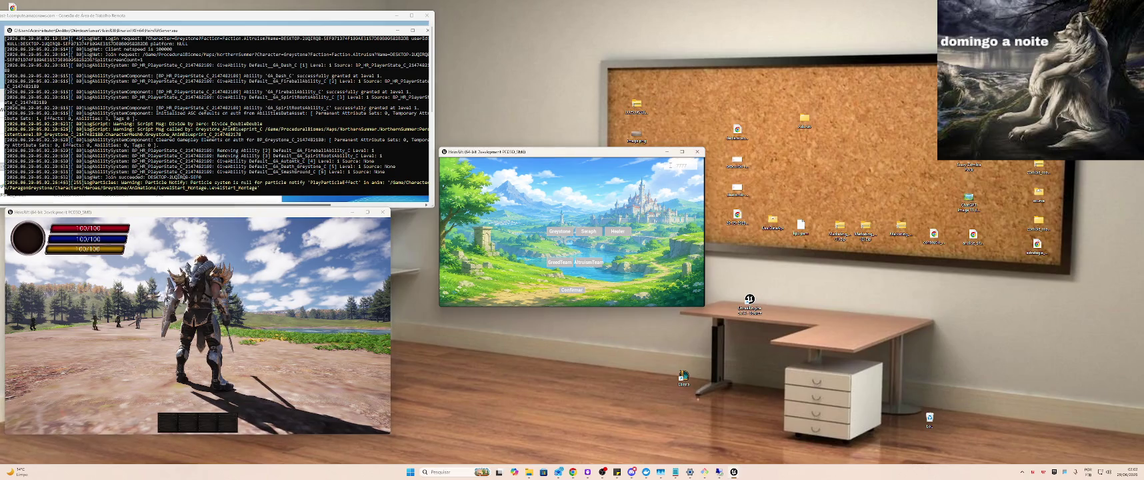
pyautogui.click(560, 262)
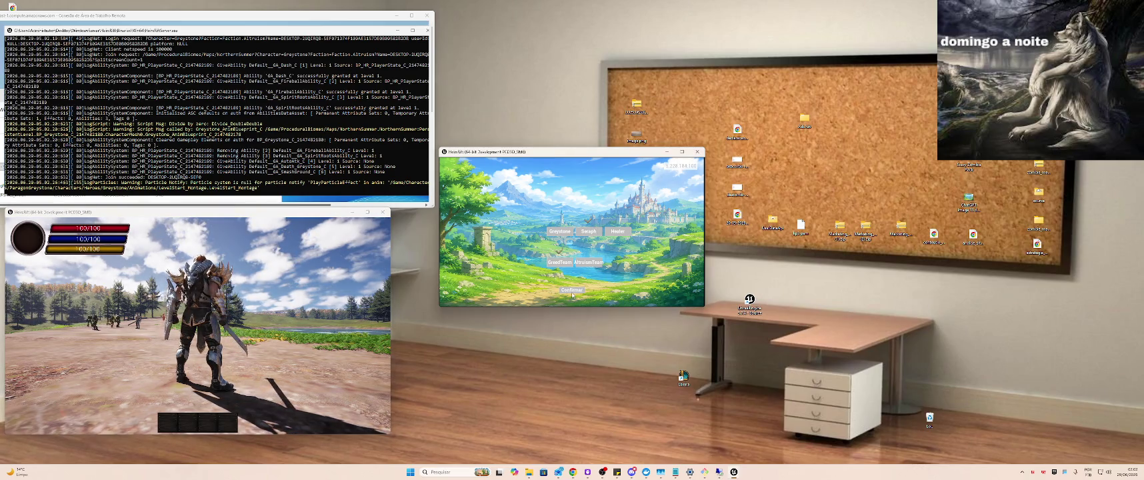
pyautogui.click(574, 292)
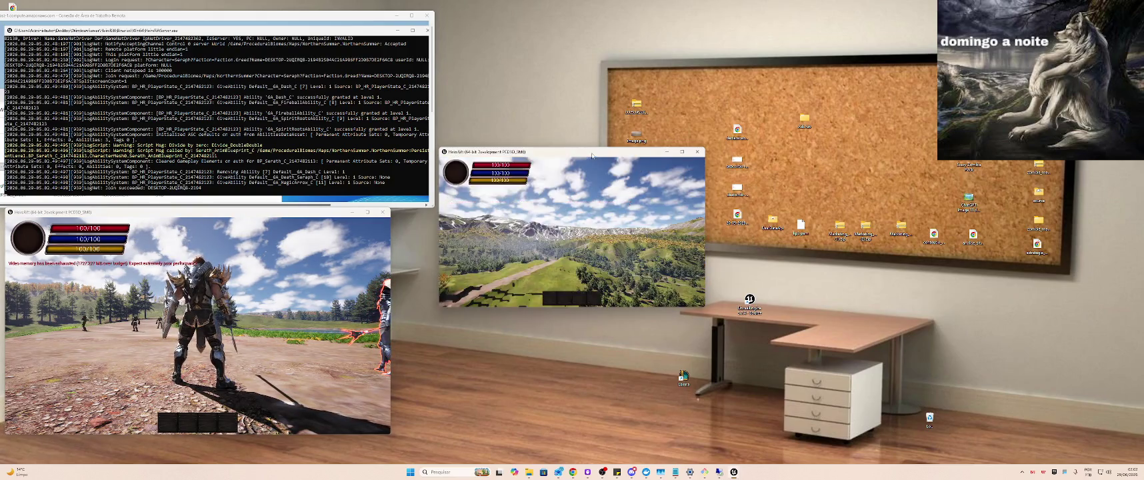
# Place the second game window beside the first and turn both players' views
pyautogui.moveTo(592, 155)
pyautogui.mouseDown()
pyautogui.moveTo(556, 231)
pyautogui.moveTo(554, 220)
pyautogui.mouseUp()
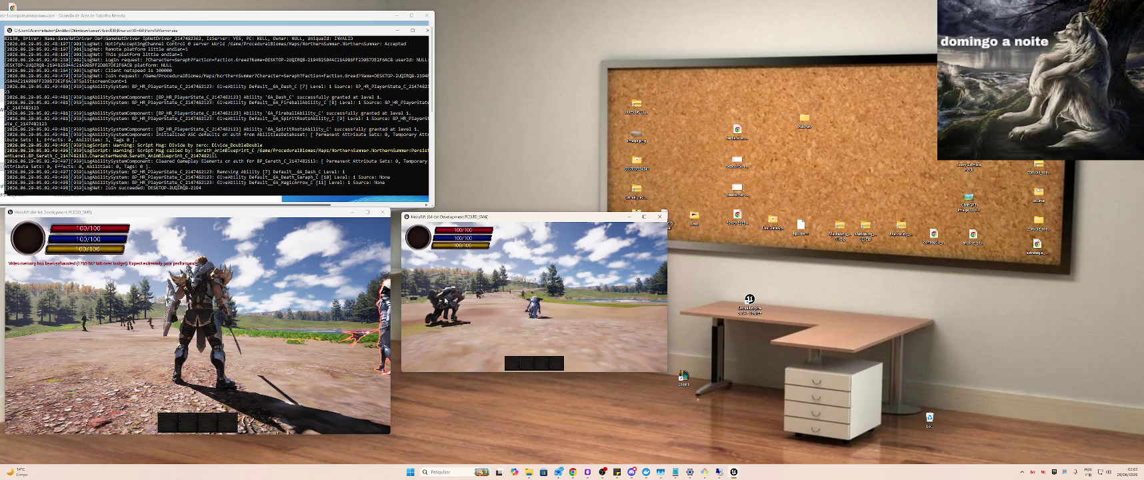
pyautogui.click(269, 305)
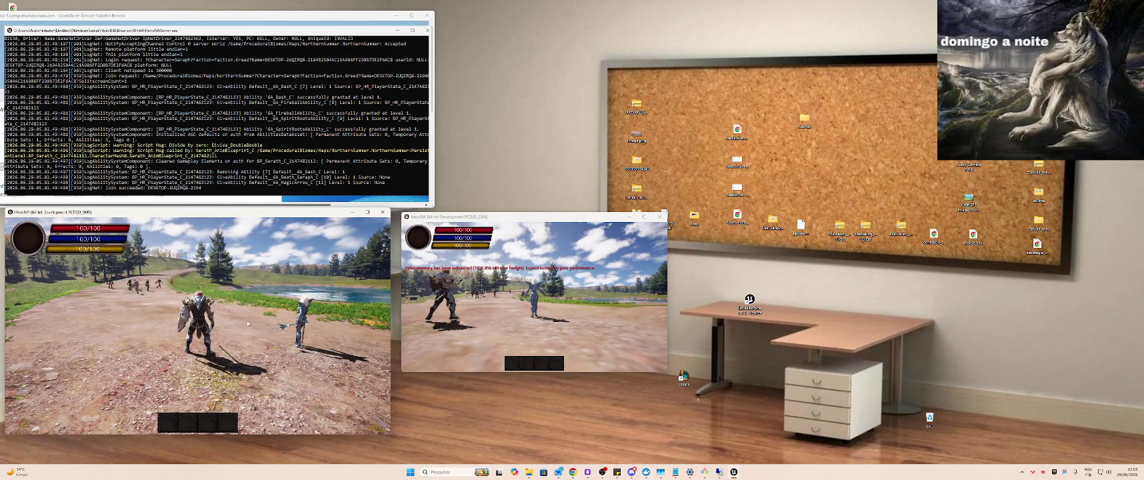
pyautogui.moveTo(246, 323); pyautogui.dragTo(400, 317)
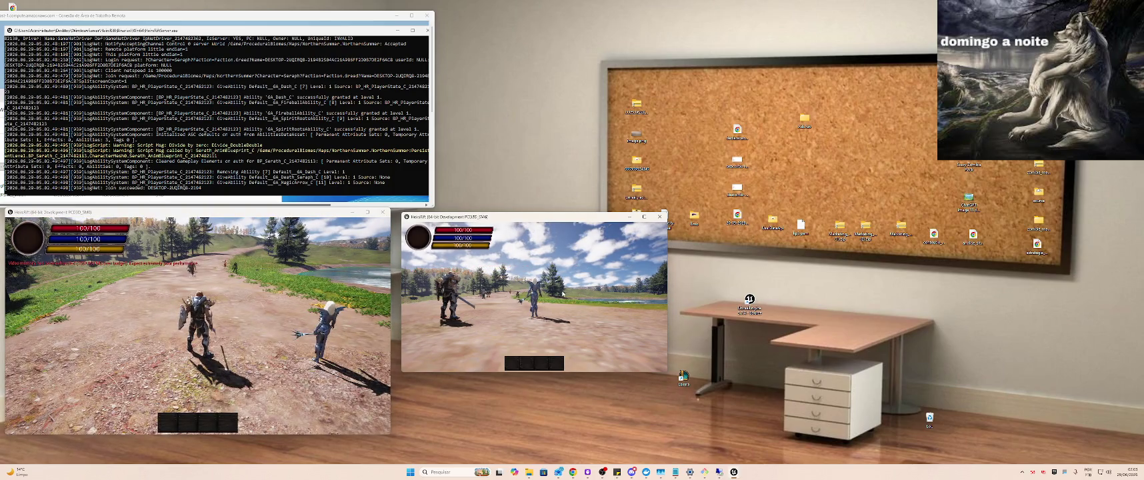
pyautogui.moveTo(495, 293); pyautogui.dragTo(557, 296)
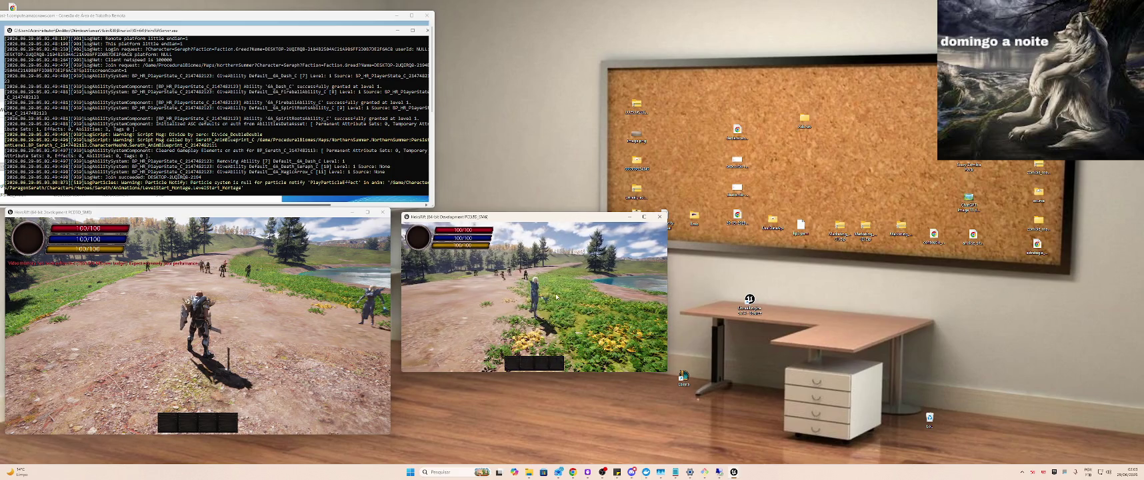
# Have the first player strike with the sword and look up the path
pyautogui.click(248, 334)
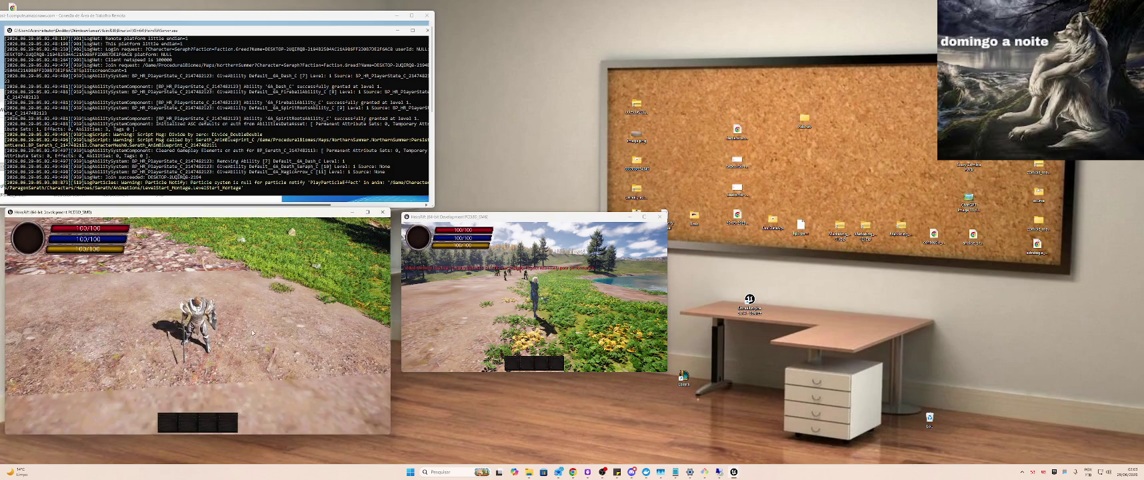
pyautogui.click(300, 314)
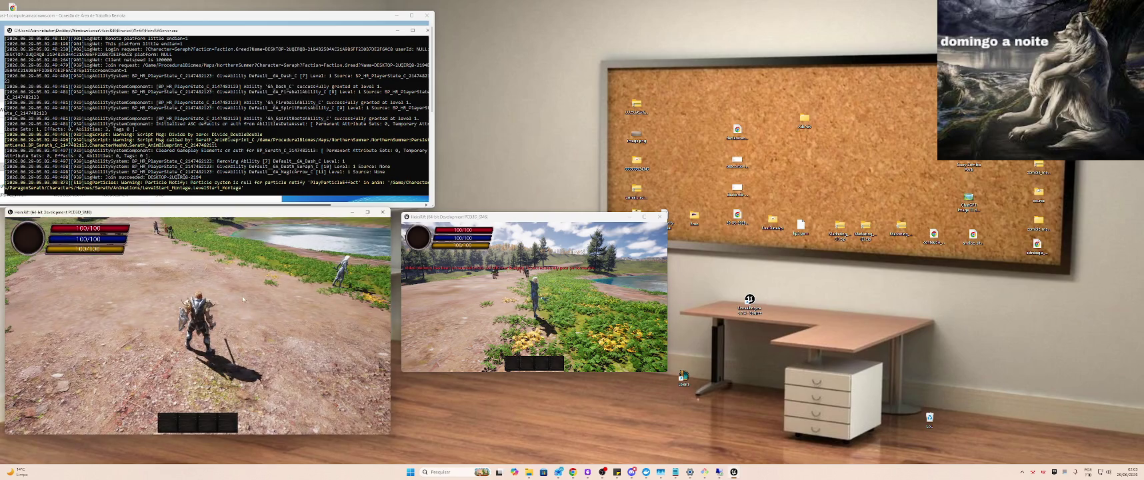
pyautogui.moveTo(280, 305)
pyautogui.mouseDown()
pyautogui.moveTo(256, 296)
pyautogui.moveTo(270, 294)
pyautogui.mouseUp()
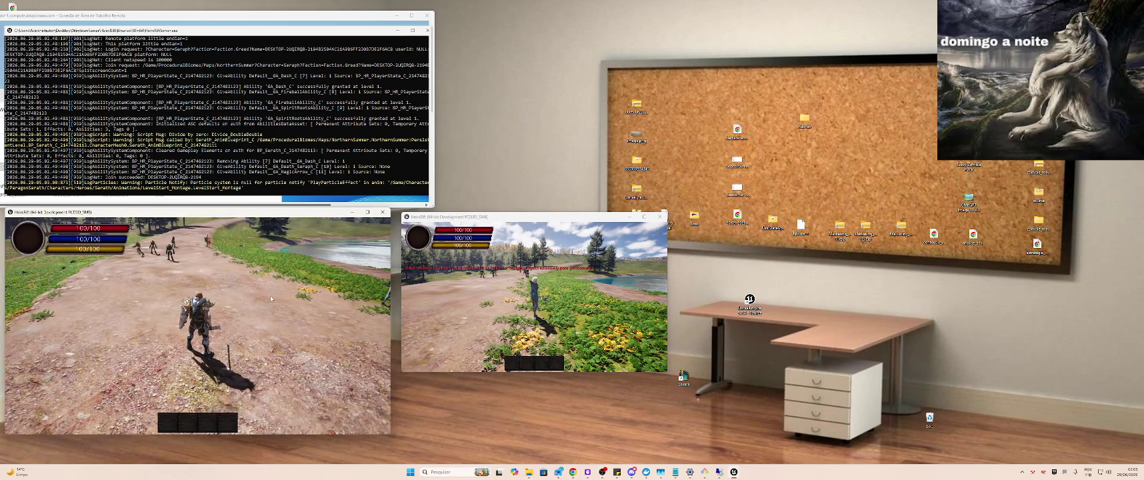
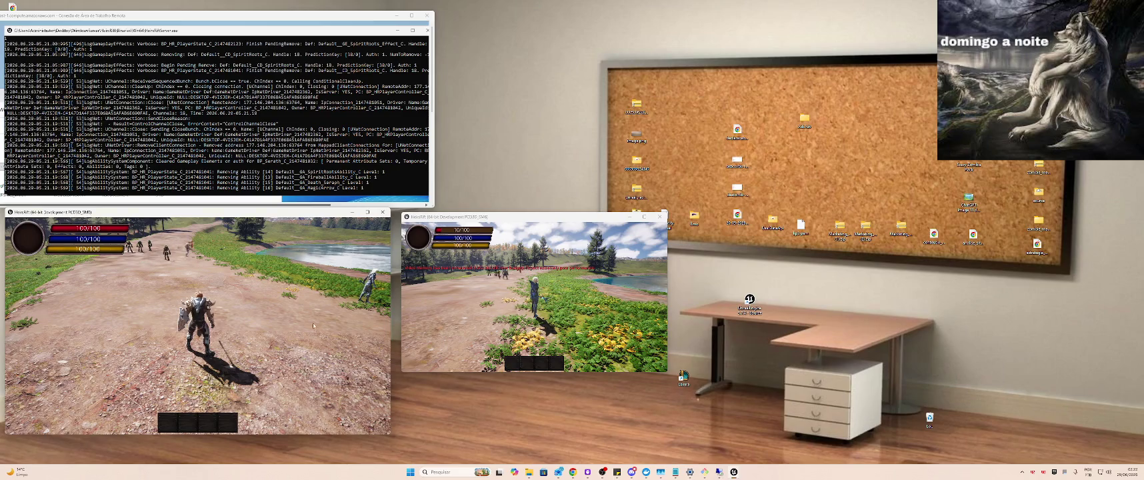
# Turn toward the other player's mage, target it and dash in to attack
pyautogui.moveTo(188, 274); pyautogui.dragTo(201, 252)
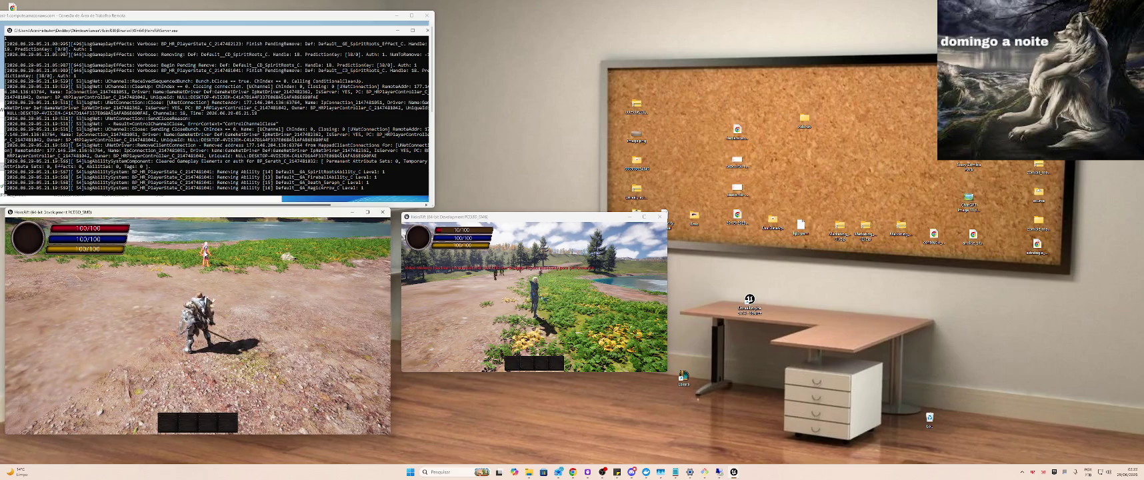
pyautogui.click(202, 252)
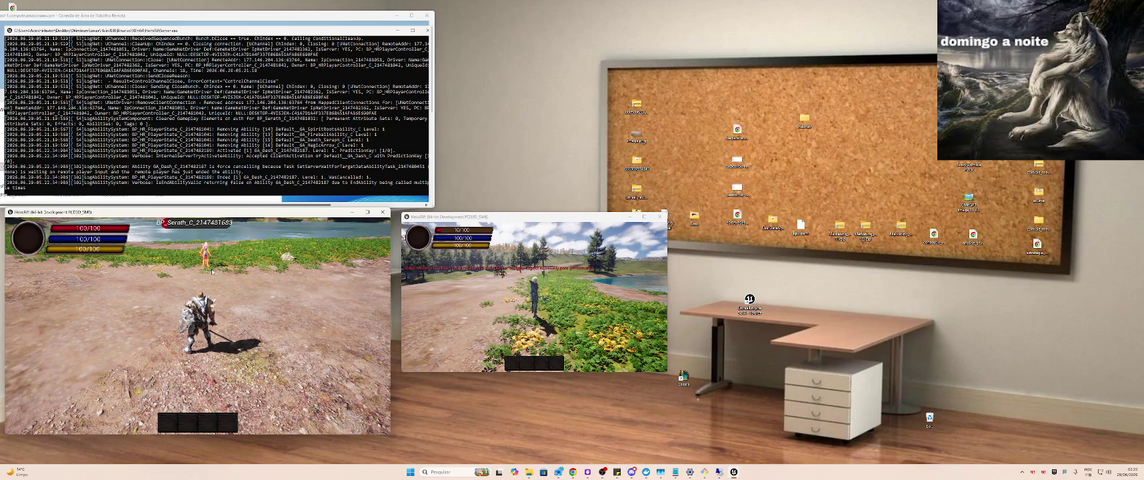
pyautogui.click(204, 254)
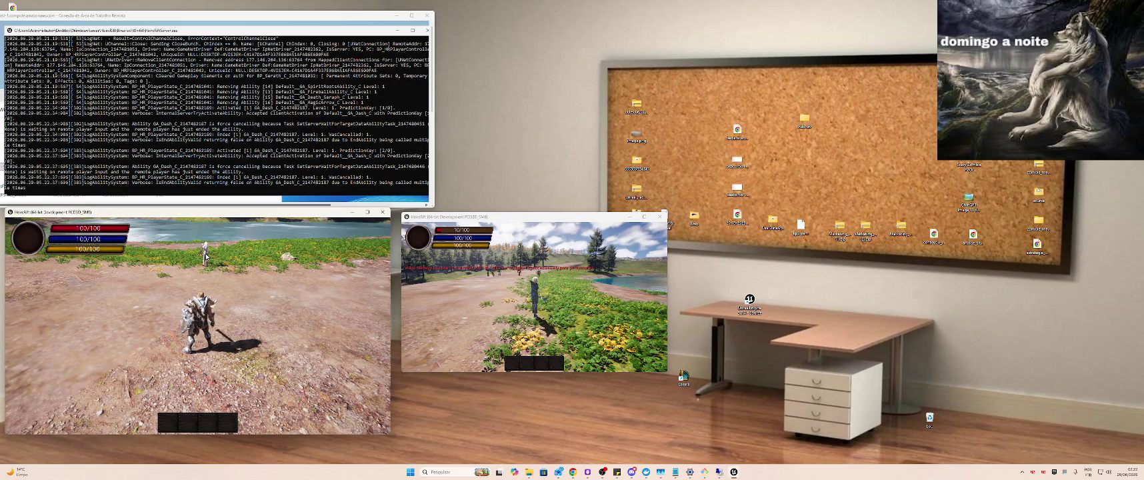
pyautogui.click(206, 256)
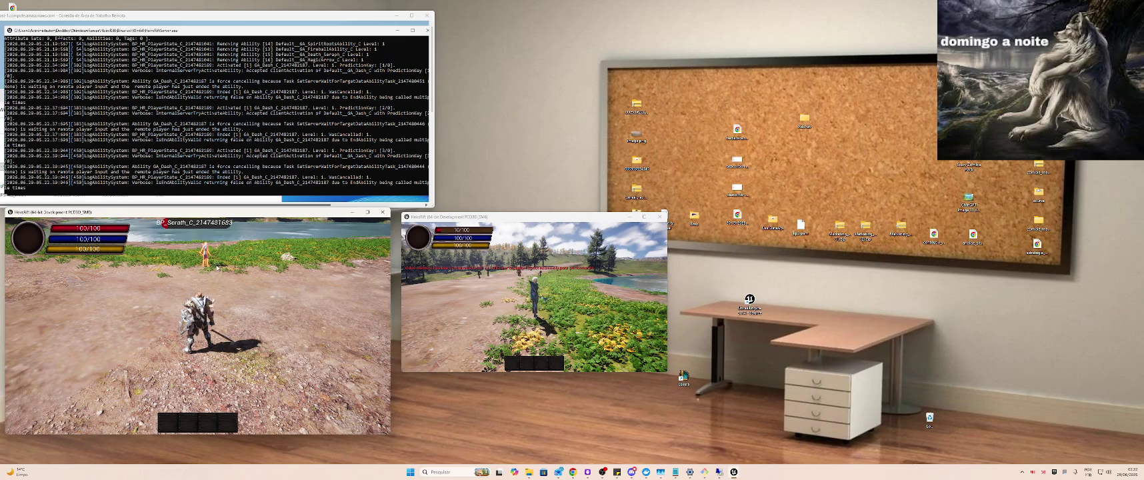
pyautogui.click(216, 271)
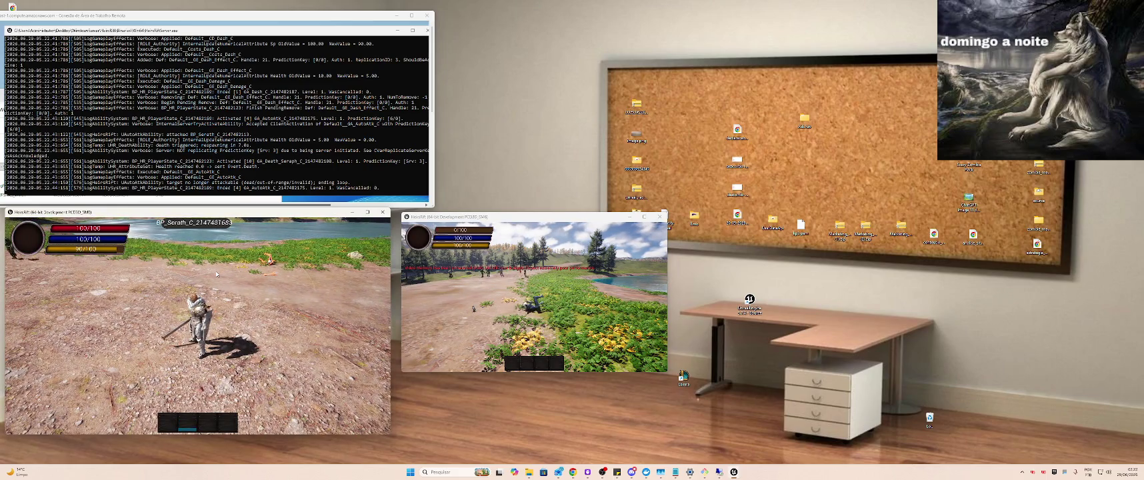
# Run at the mage, dash in, strike it and cast a ground smash
pyautogui.press('w')
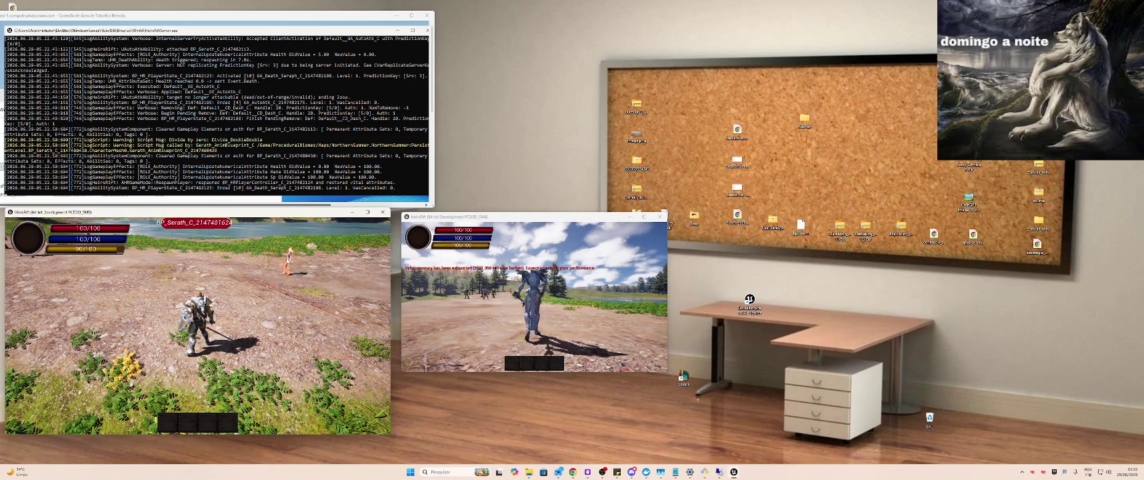
pyautogui.press('shift')
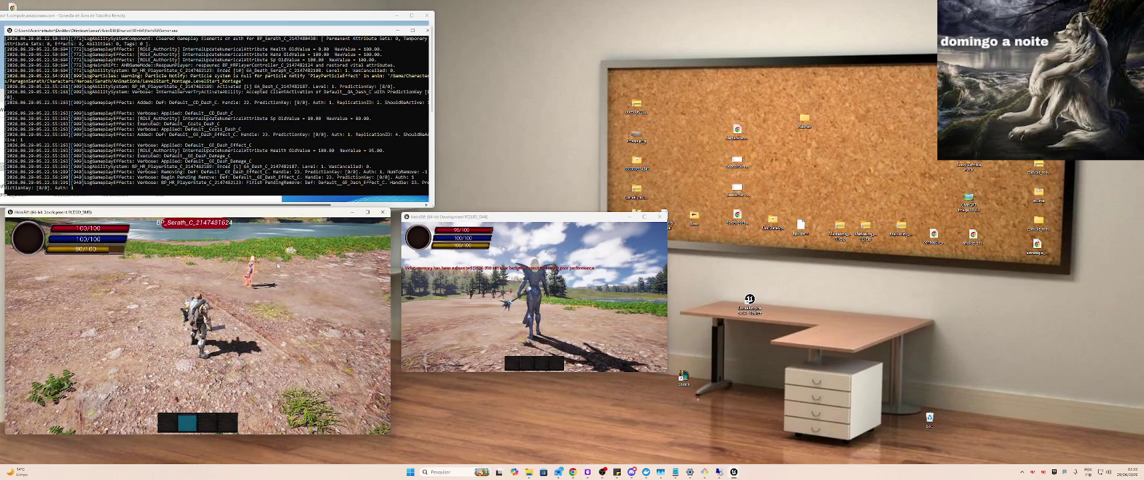
pyautogui.click(278, 266)
pyautogui.press('q')
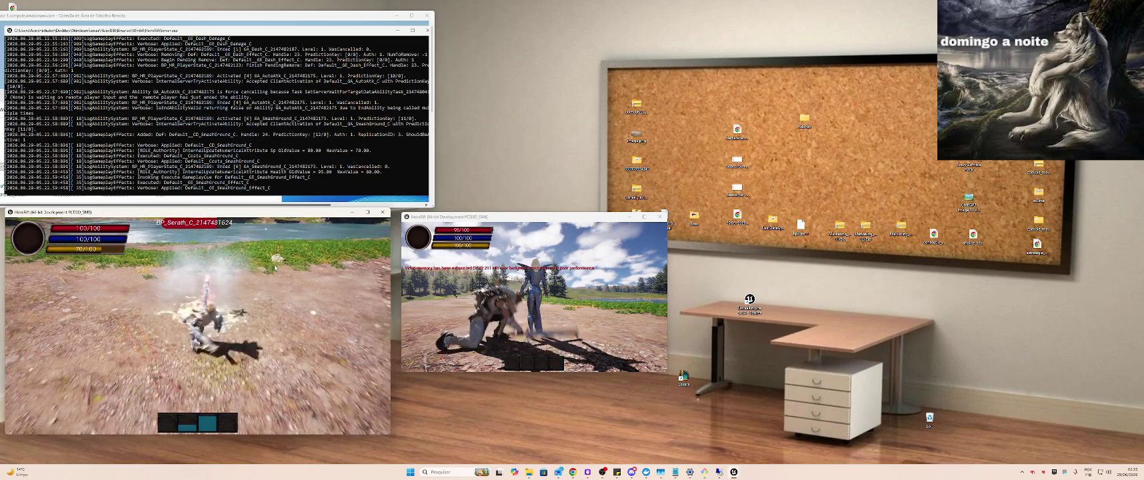
pyautogui.press('w')
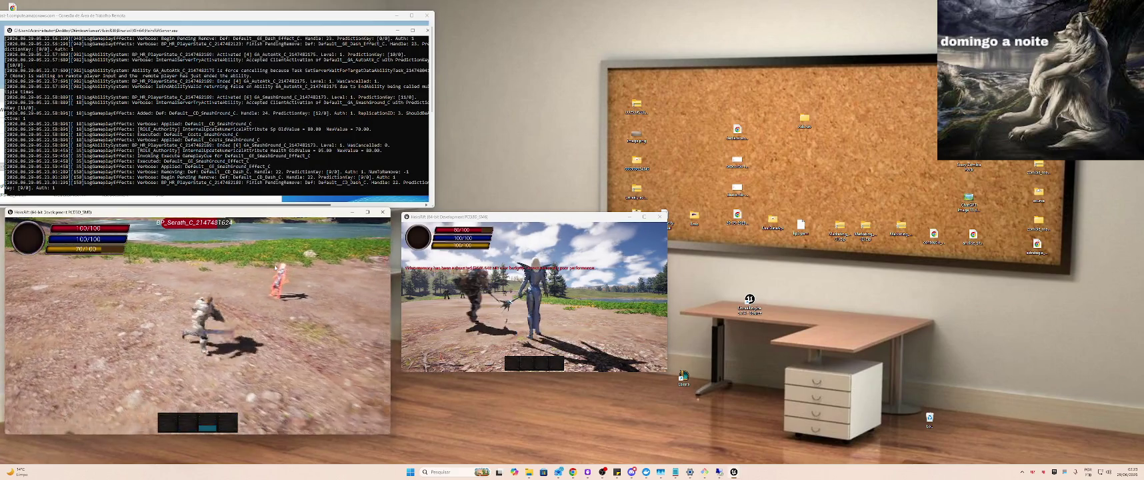
pyautogui.press('shift')
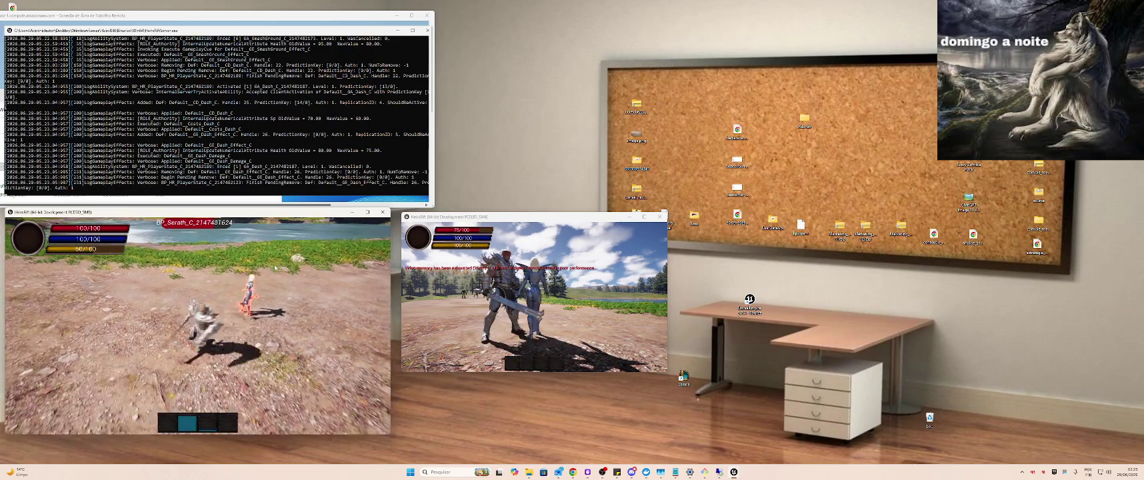
# Hit the mage with more ground smashes, a sword swing and a dash, then retreat
pyautogui.press('q')
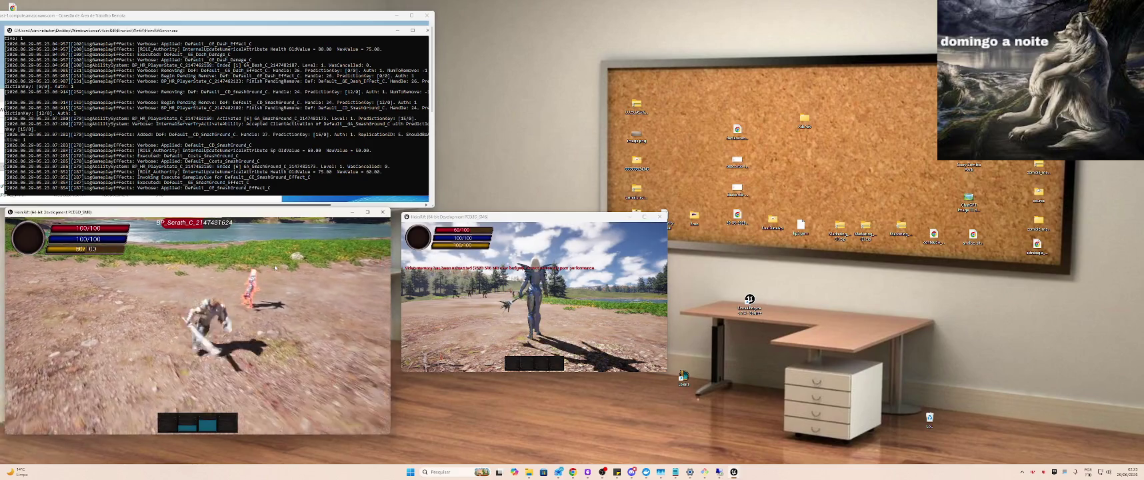
pyautogui.click(275, 267)
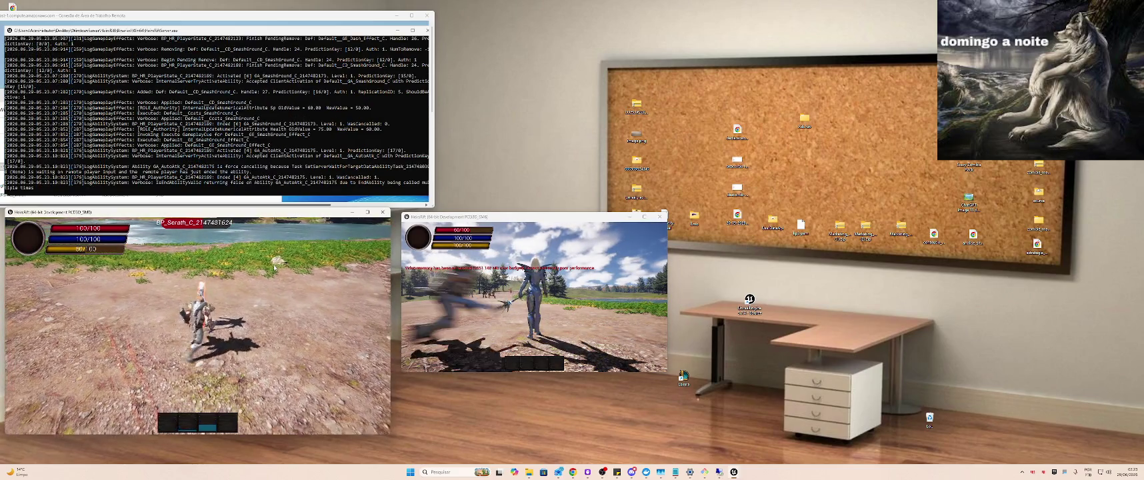
pyautogui.press('shift')
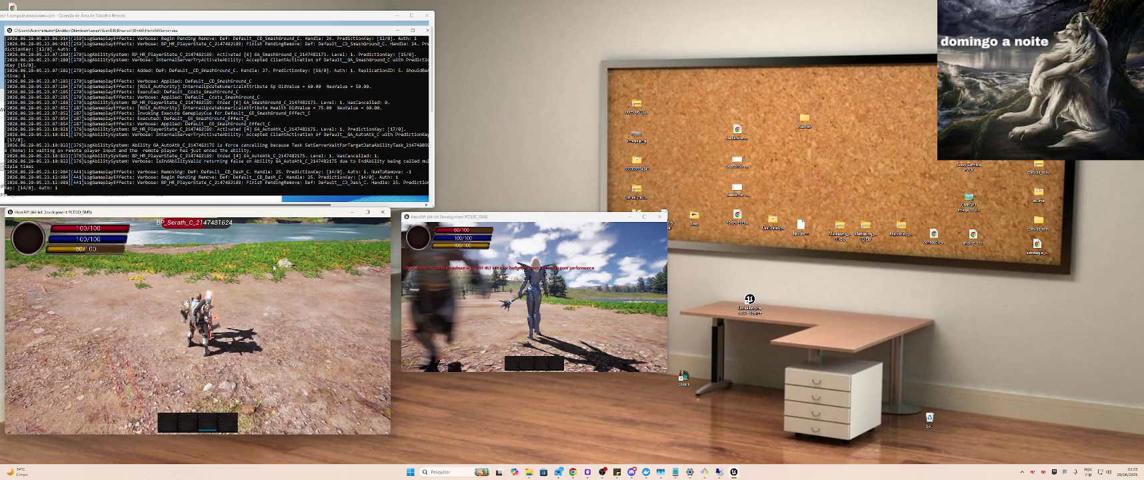
pyautogui.press('3')
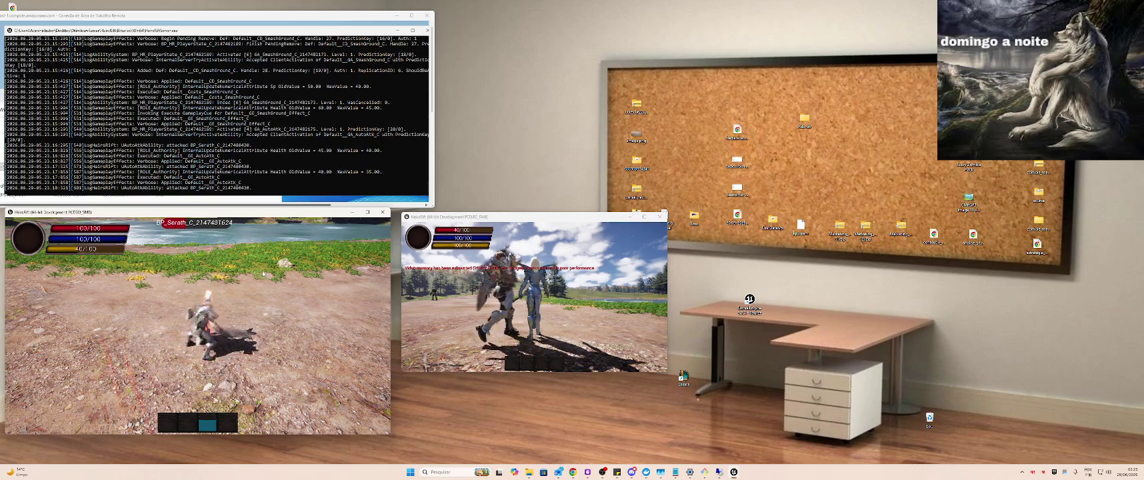
pyautogui.press('s')
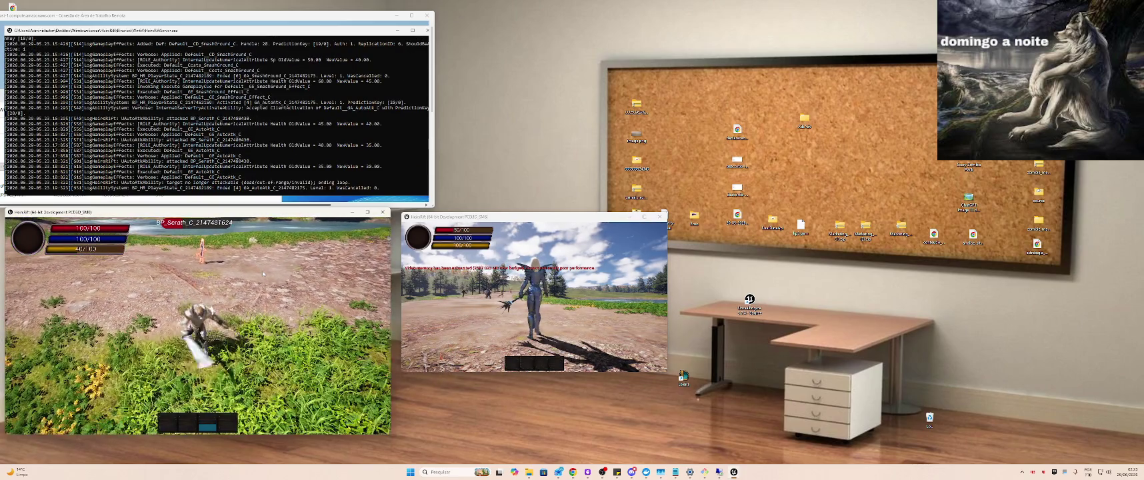
# Keep moving, smashing, dashing and auto-attacking the mage until it dies and respawns
pyautogui.press('s')
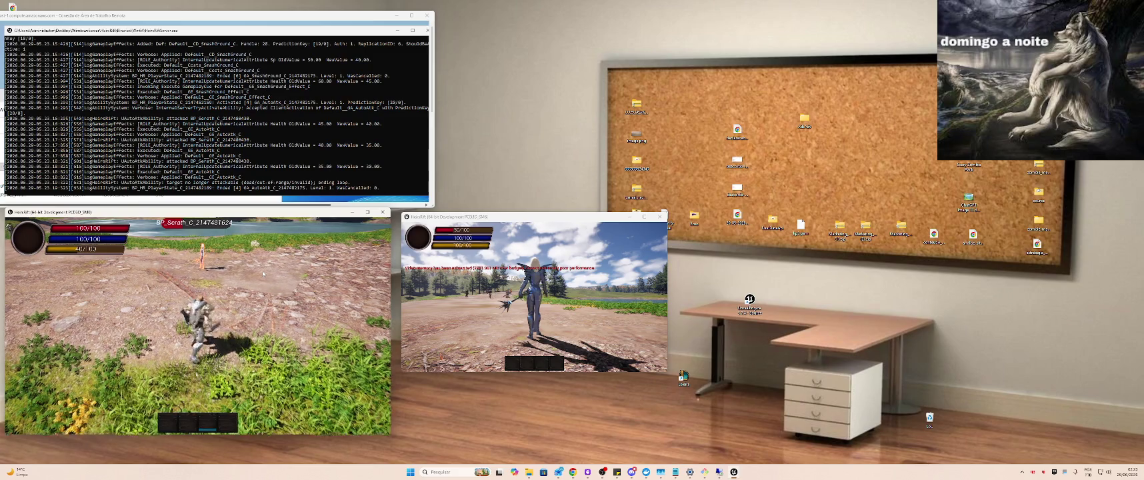
pyautogui.press('s')
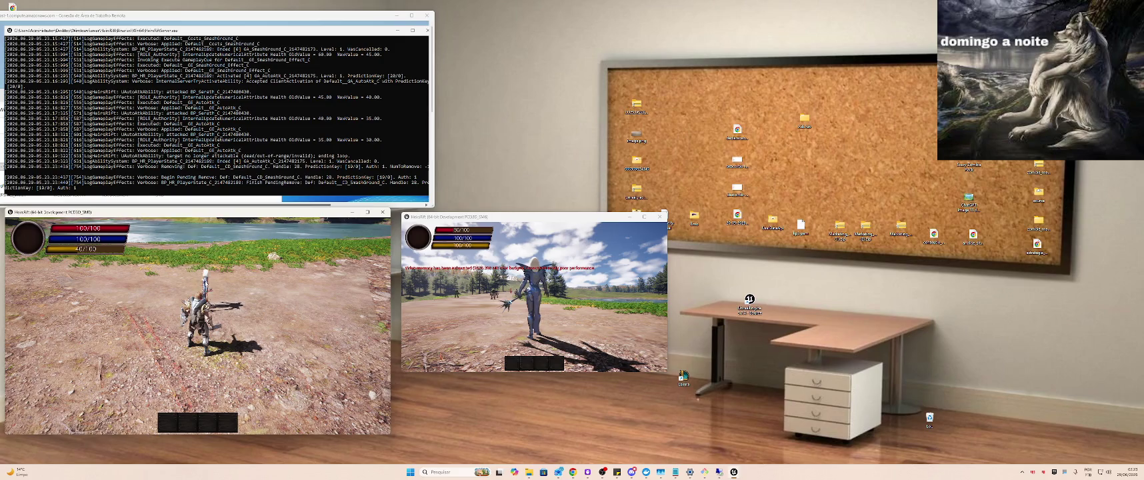
pyautogui.press('3')
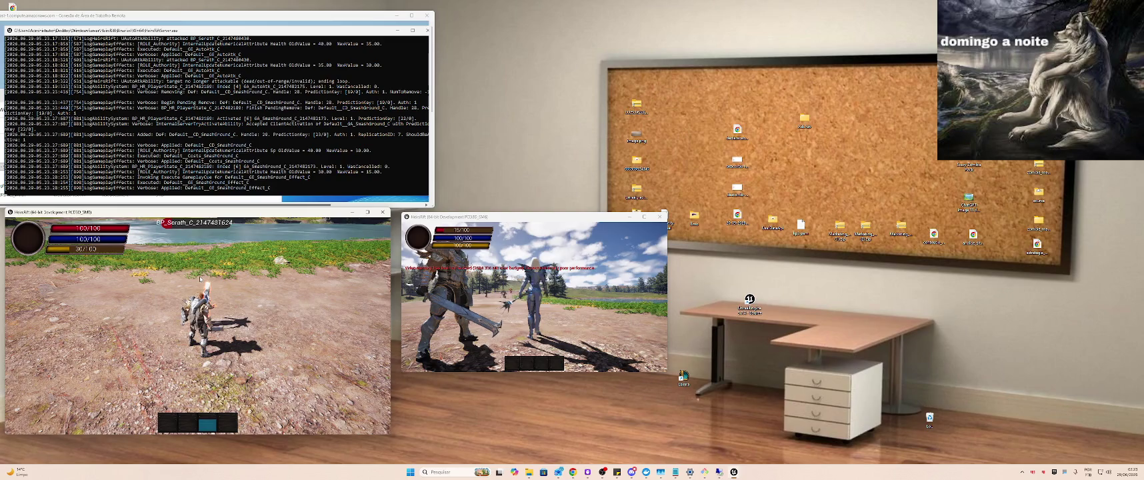
pyautogui.press('2')
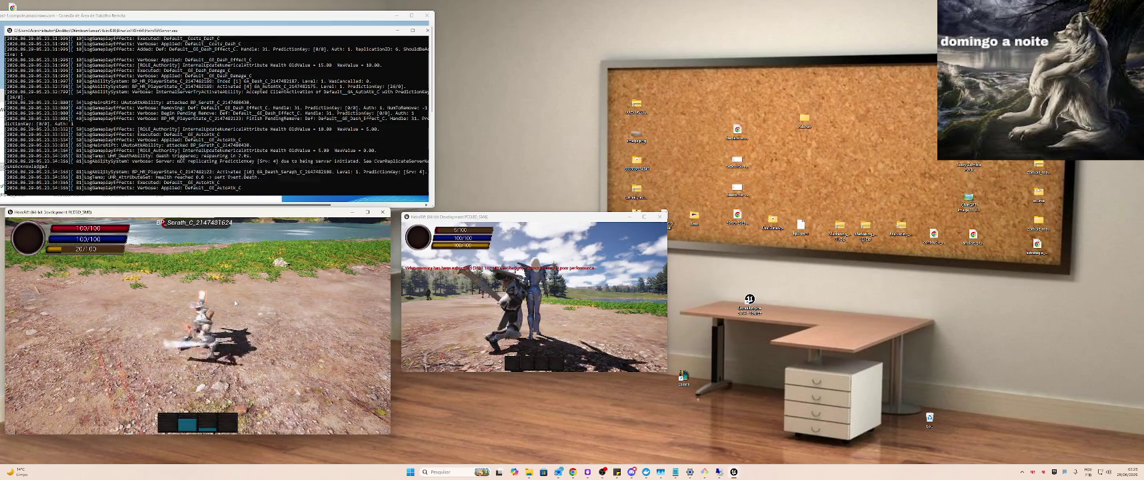
pyautogui.press('s')
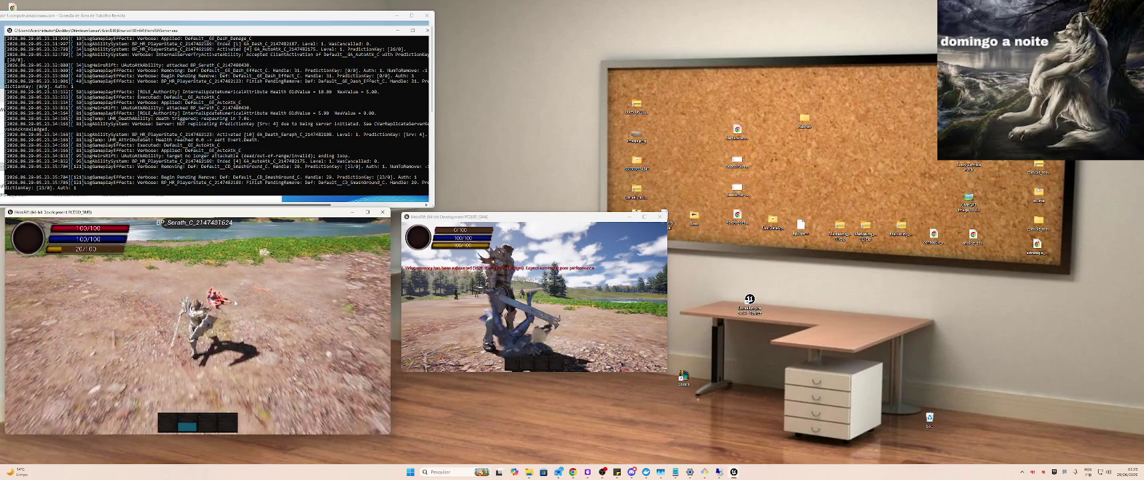
pyautogui.press('w')
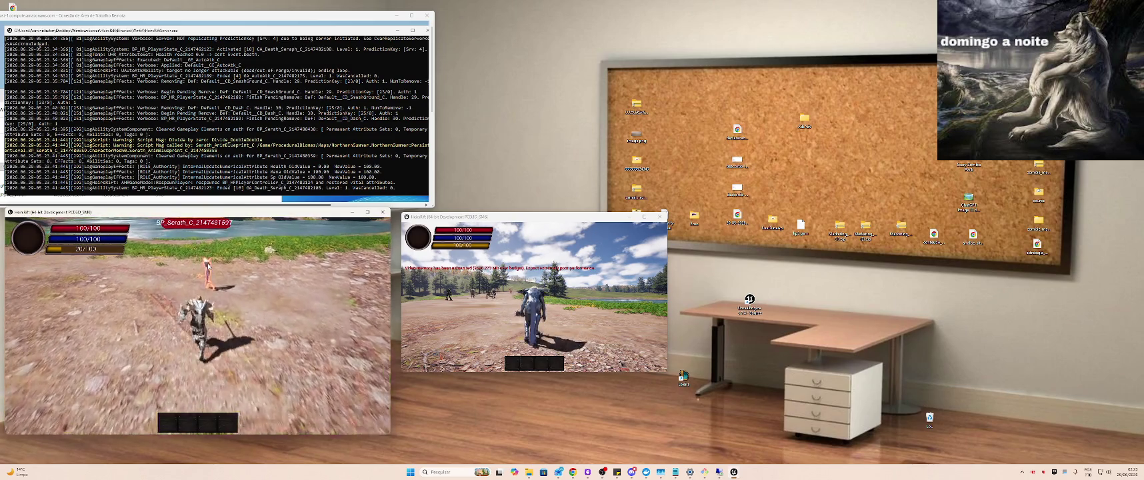
pyautogui.press('w')
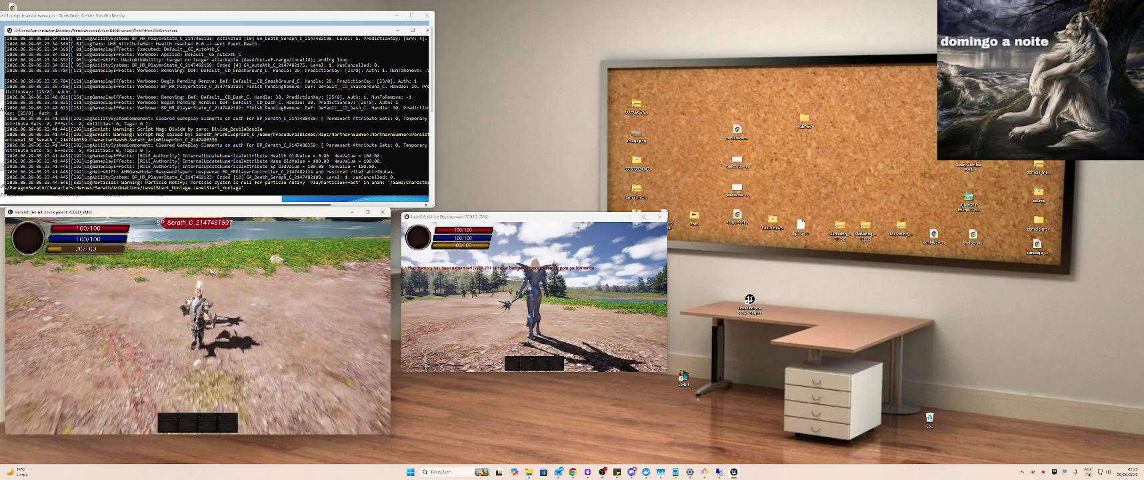
pyautogui.click(210, 271)
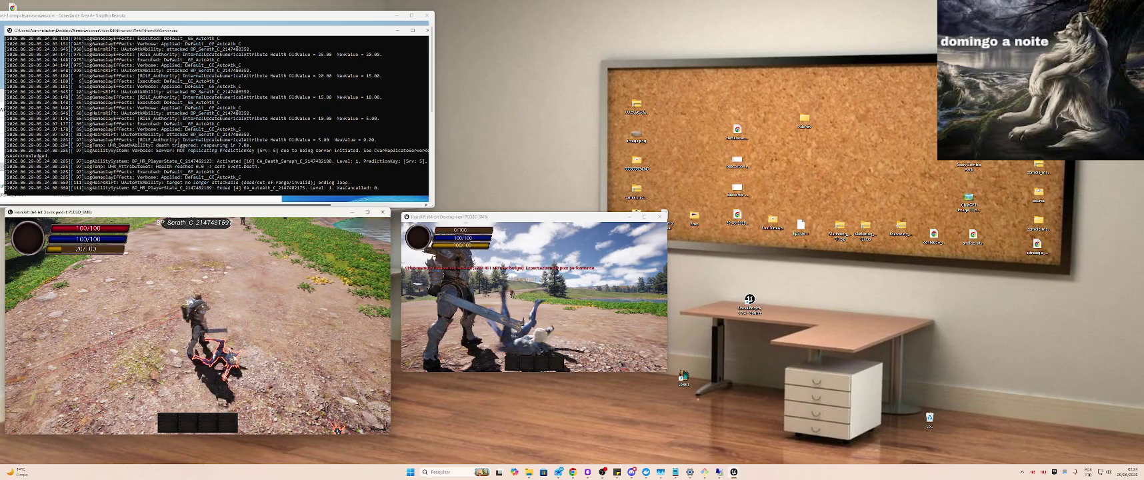
# Run the knight across the terrain toward the wood monsters
pyautogui.press('w')
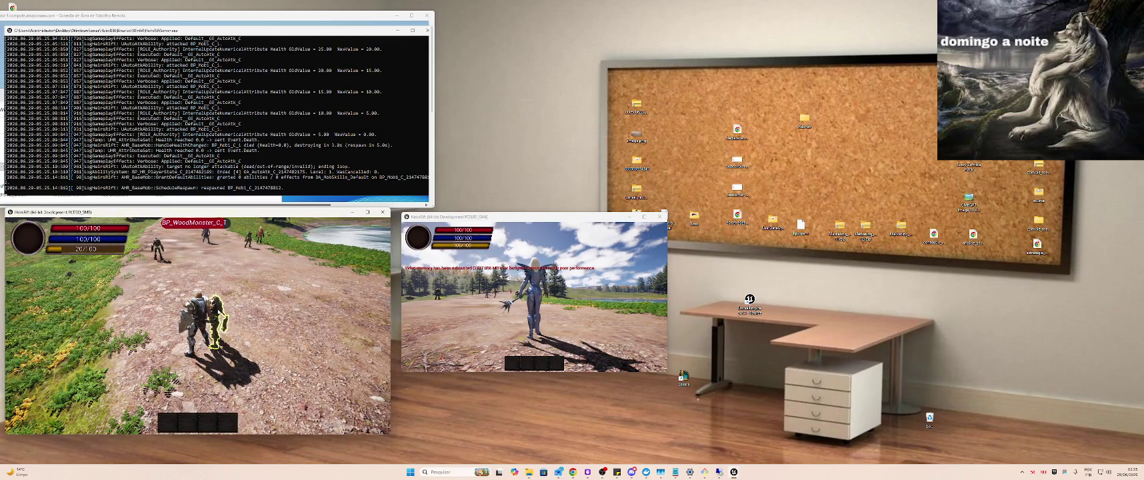
# Ground-smash the wood monster and bring the second game window forward
pyautogui.press('3')
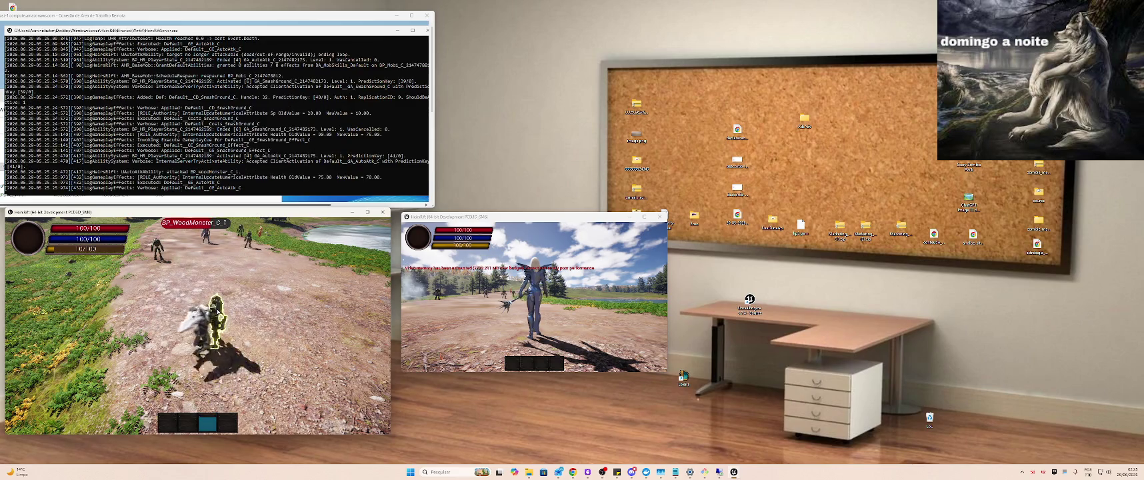
pyautogui.hotkey('alt', 'Tab')
pyautogui.hotkey('alt', 'Tab')
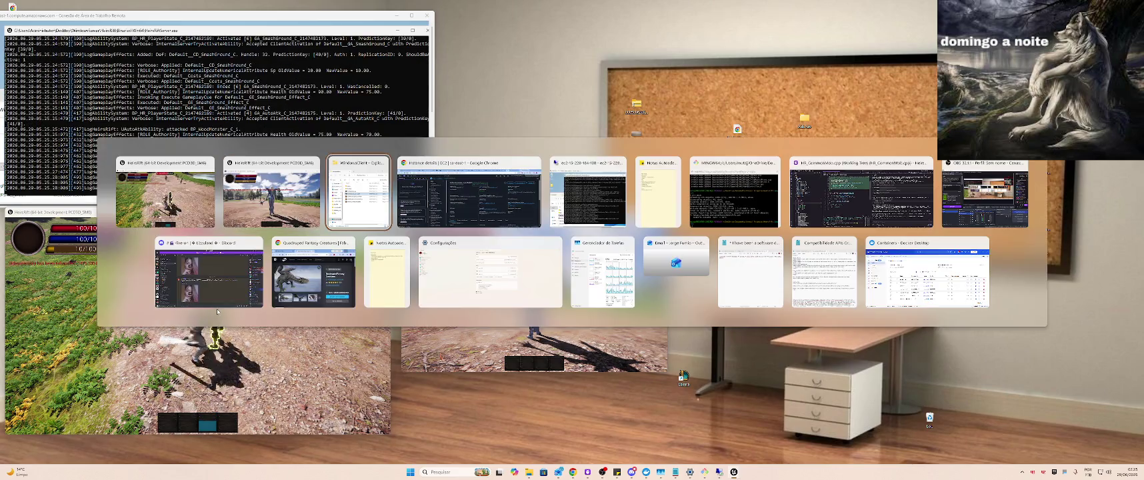
pyautogui.hotkey('alt', 'shift', 'Tab')
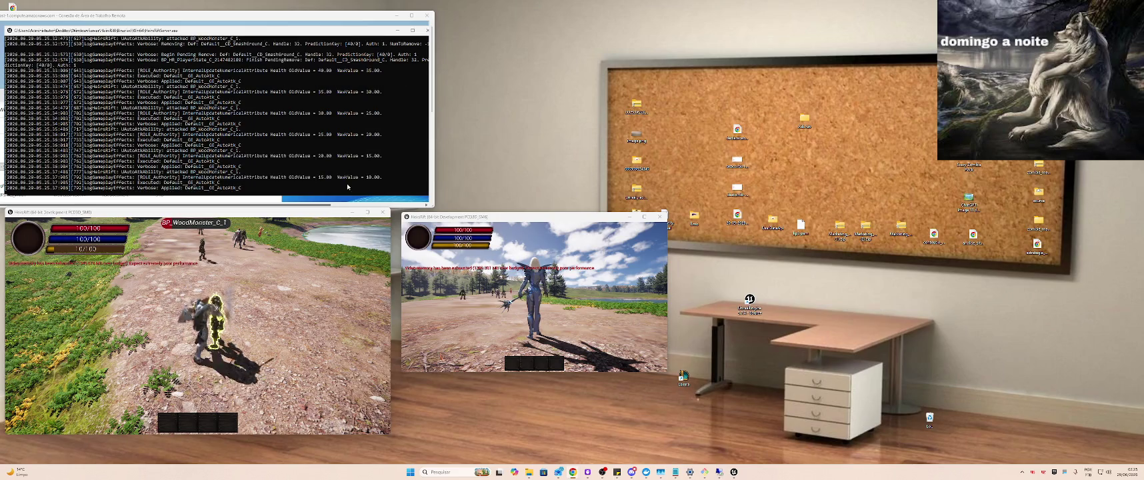
# Move to the monster group, dash into them, then close the second game client
pyautogui.moveTo(246, 360)
pyautogui.mouseDown()
pyautogui.moveTo(244, 305)
pyautogui.moveTo(282, 311)
pyautogui.mouseUp()
pyautogui.click(214, 266)
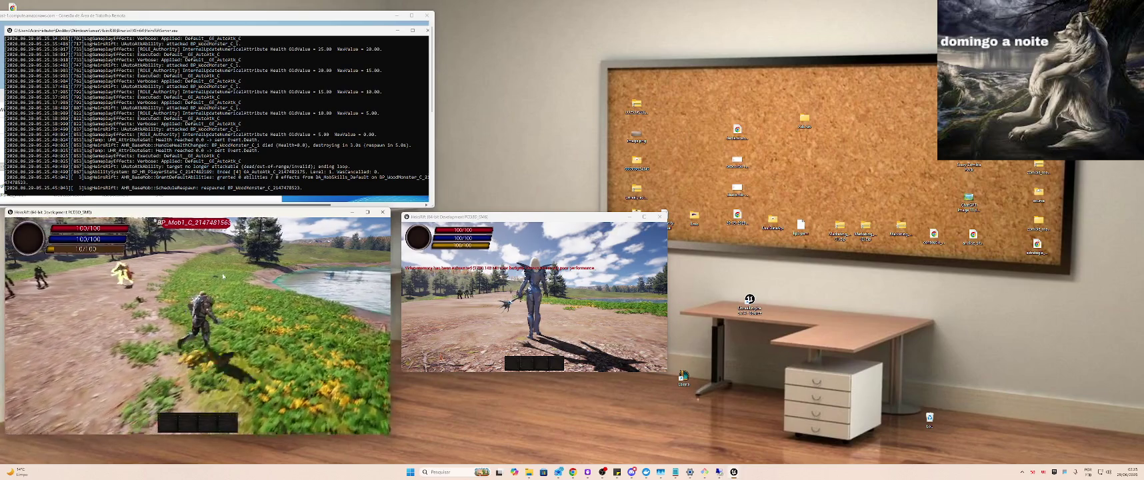
pyautogui.press('space')
pyautogui.click(83, 272)
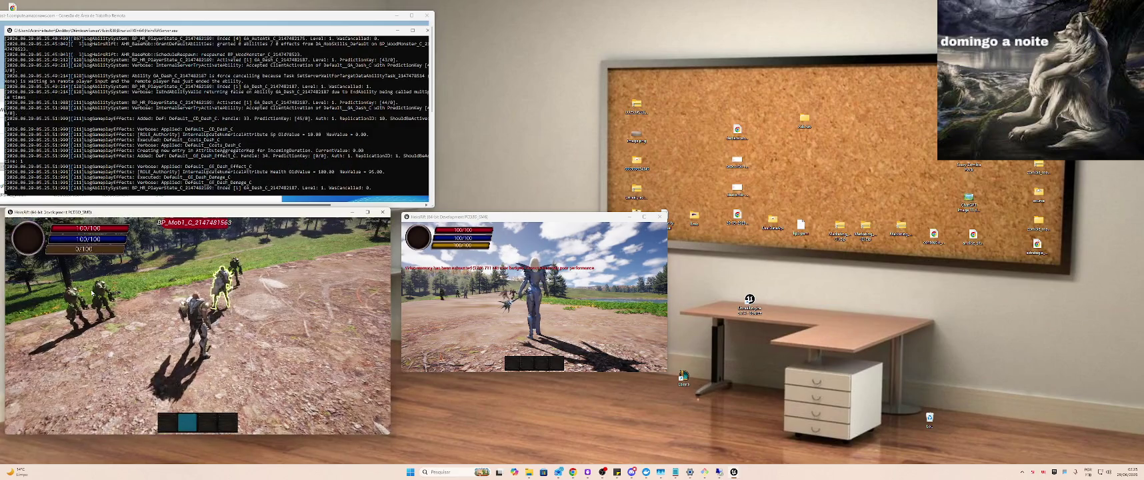
pyautogui.press('2')
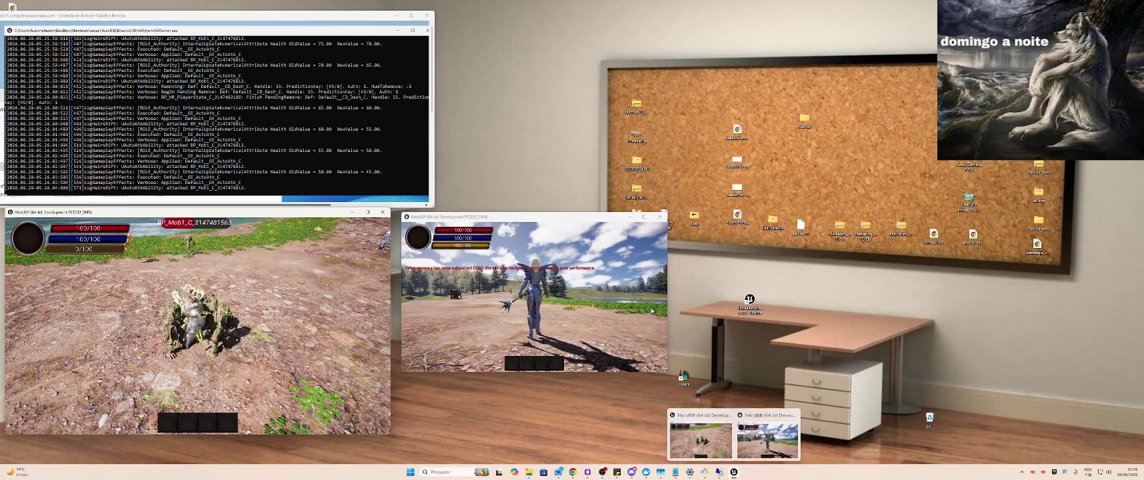
pyautogui.click(837, 416)
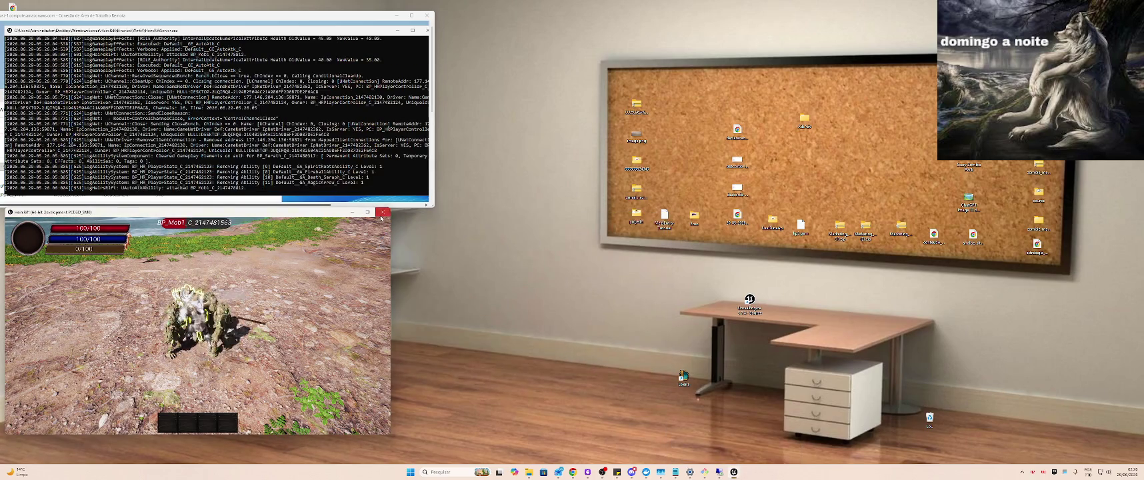
# Close the remote game client, dedicated server console and File Explorer
pyautogui.click(383, 212)
pyautogui.click(427, 31)
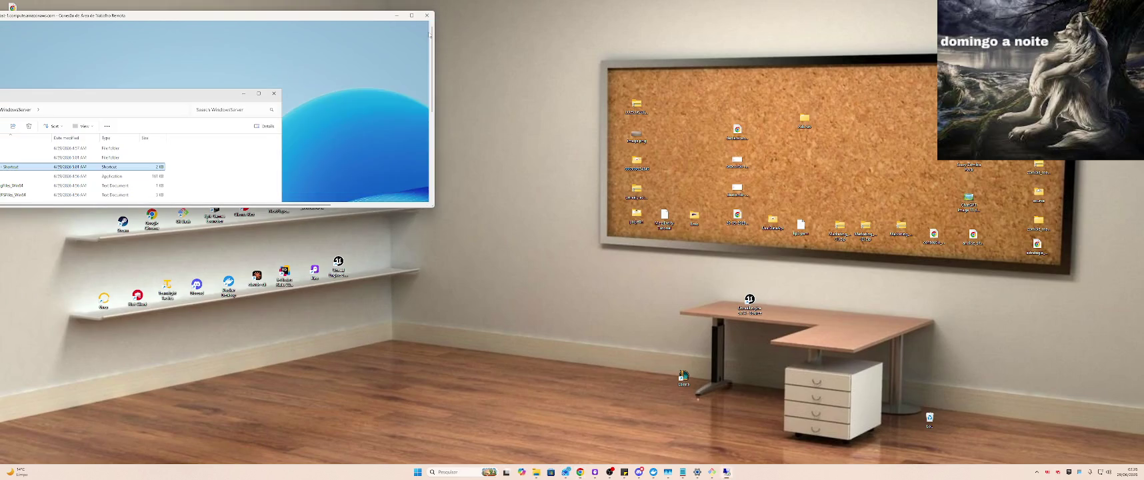
pyautogui.click(274, 93)
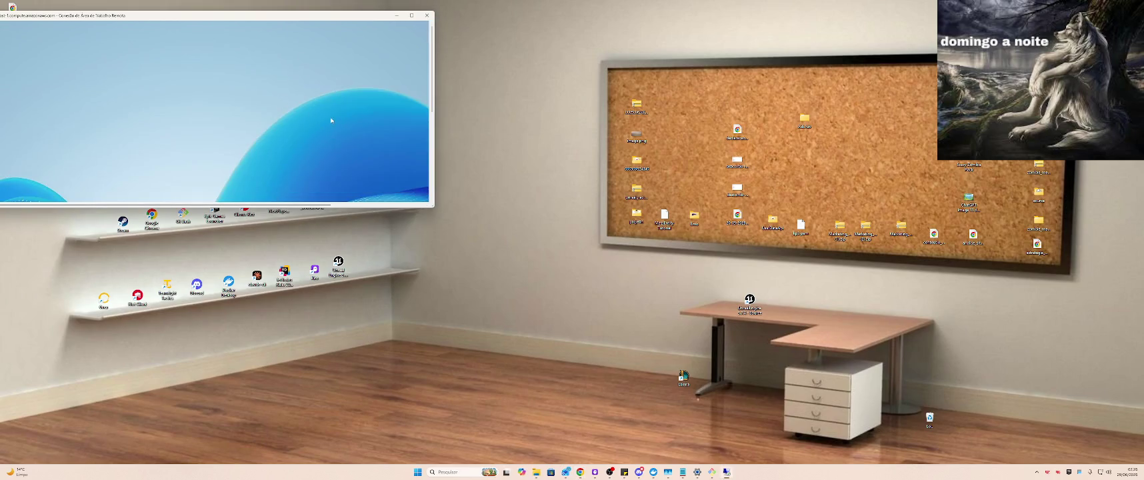
# Disconnect the Remote Desktop session, confirm with OK, and return to the local desktop
pyautogui.click(417, 18)
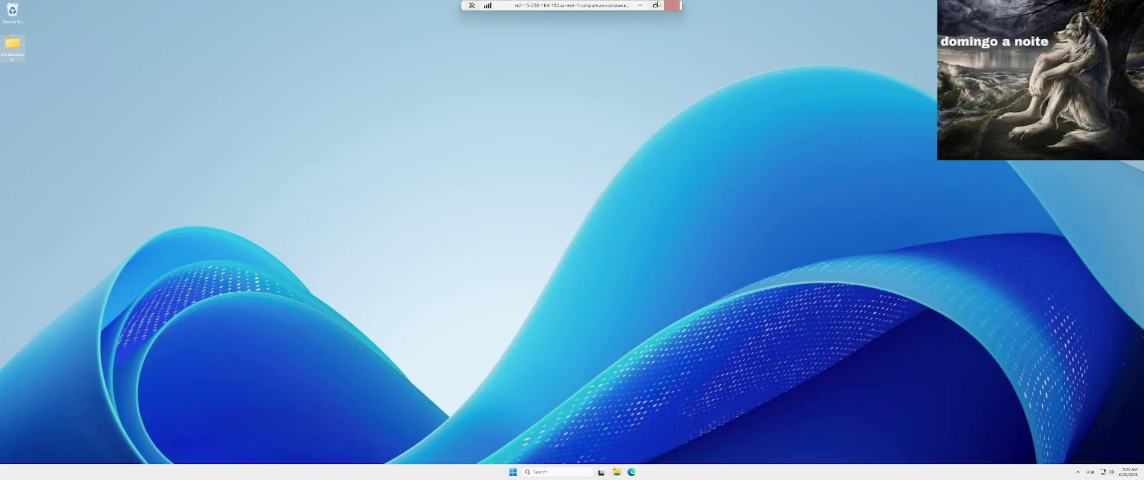
pyautogui.click(656, 4)
pyautogui.click(427, 16)
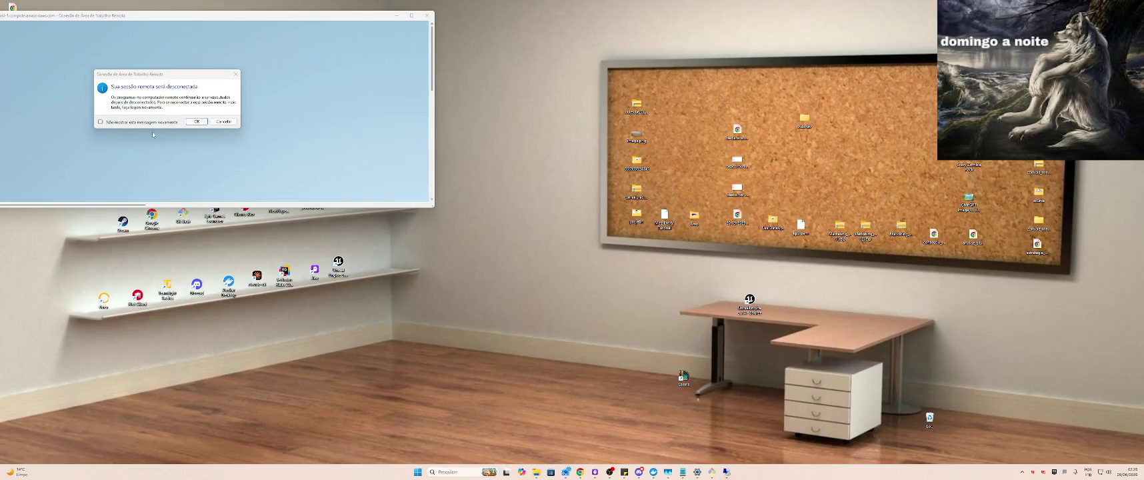
pyautogui.click(197, 121)
pyautogui.hotkey('alt', 'Tab')
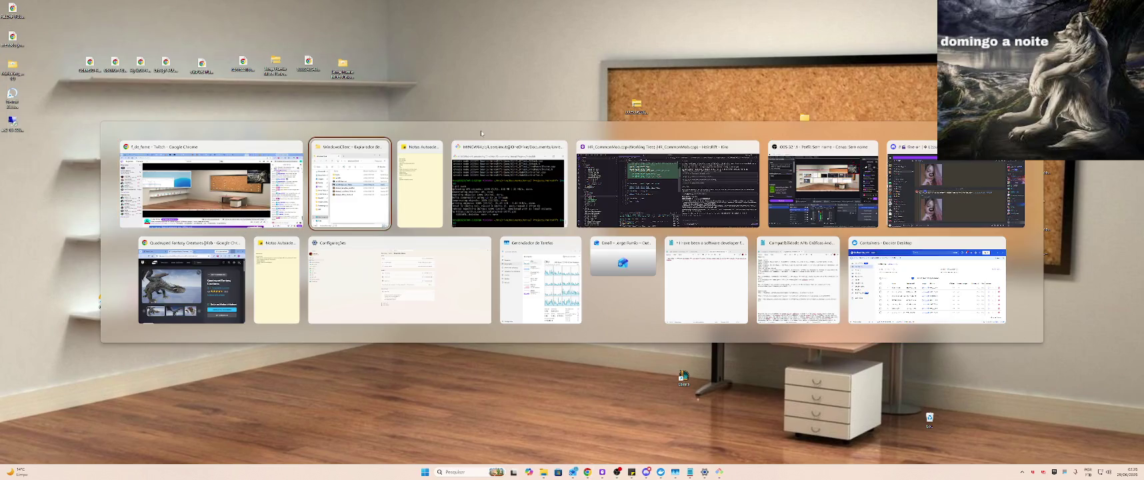
pyautogui.click(342, 187)
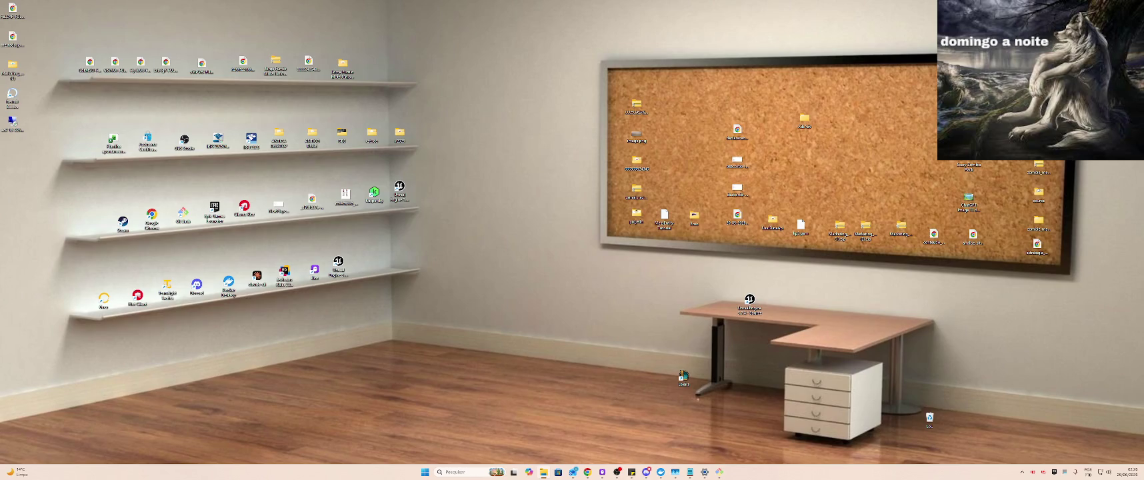
pyautogui.hotkey('alt', 'Tab')
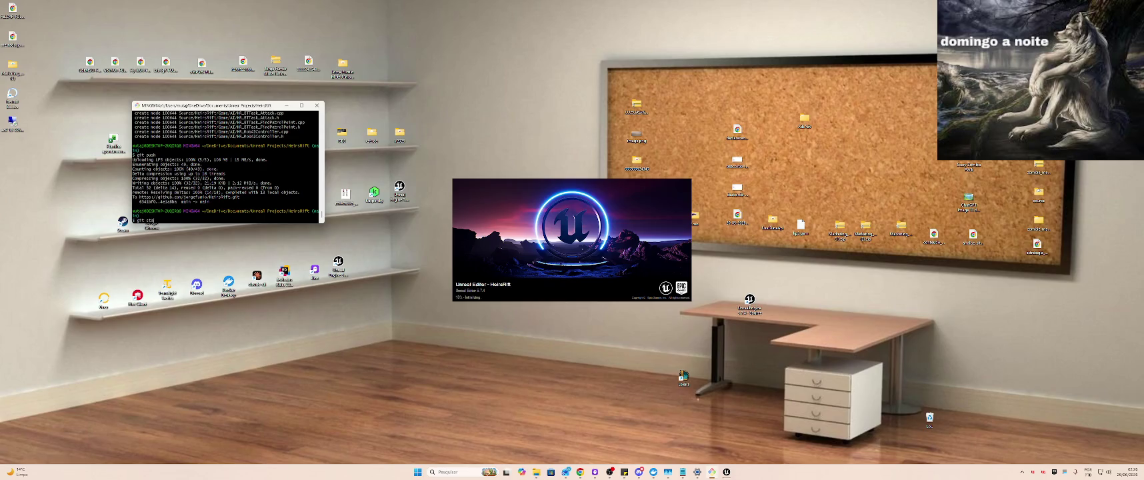
# Run git status to list HeirsRift's modified and untracked files
pyautogui.write('tus')
pyautogui.press('Return')
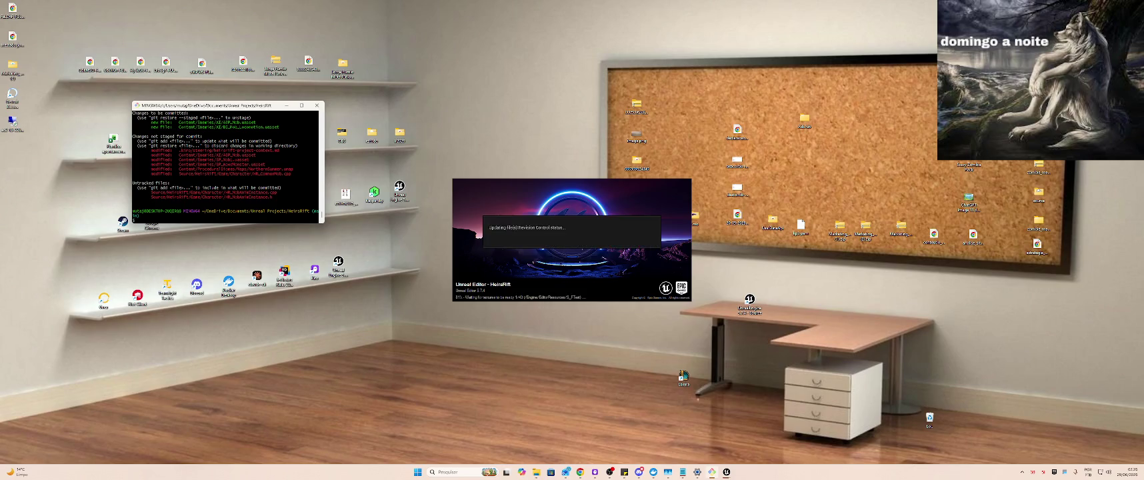
pyautogui.hotkey('alt', 'Tab')
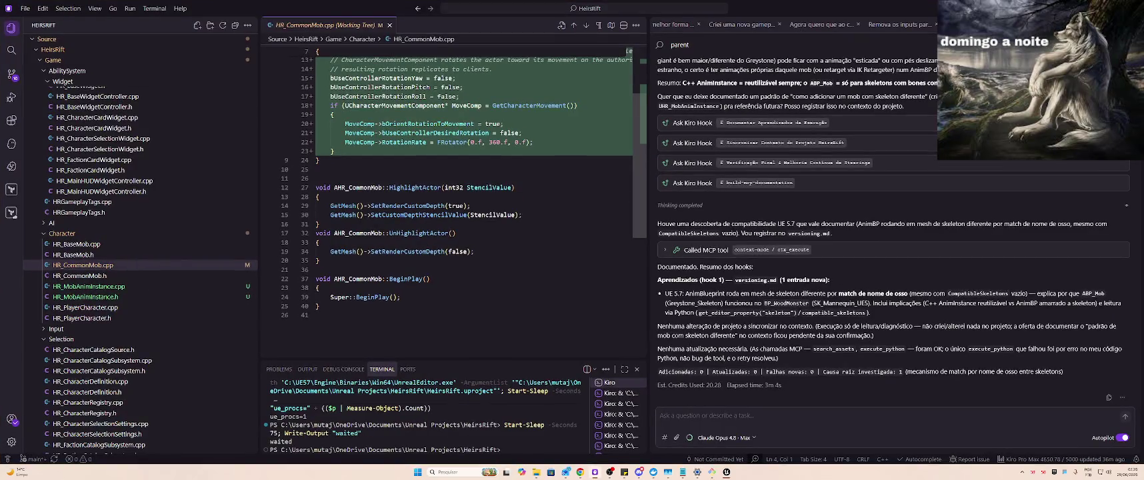
# Stage all 9 changed files, commit with the 'Melhora animBP da behavior tree' message, and push
pyautogui.scroll(5, 862, 262)
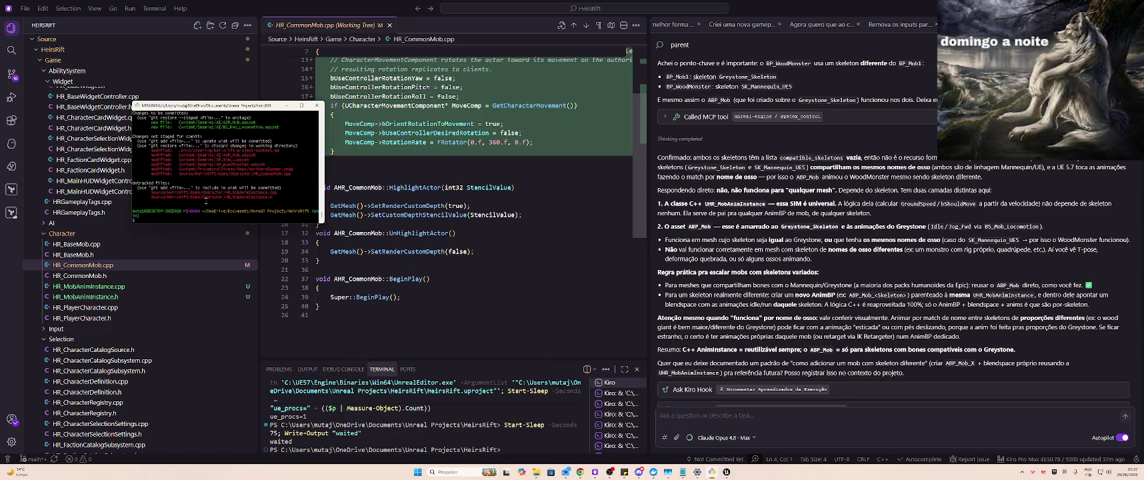
pyautogui.write('git add .')
pyautogui.press('Return')
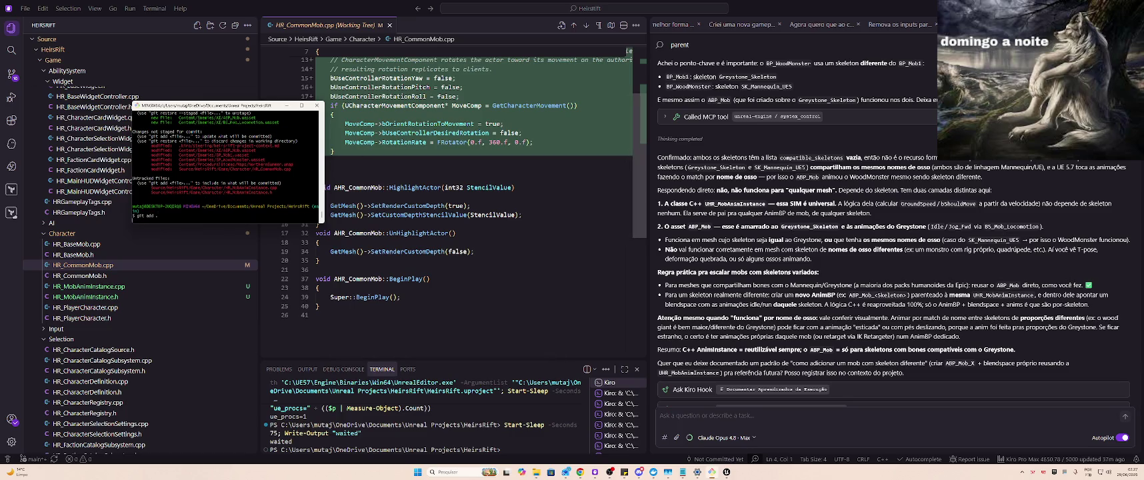
pyautogui.write('git commit -m "Melhora animações da behavior tree')
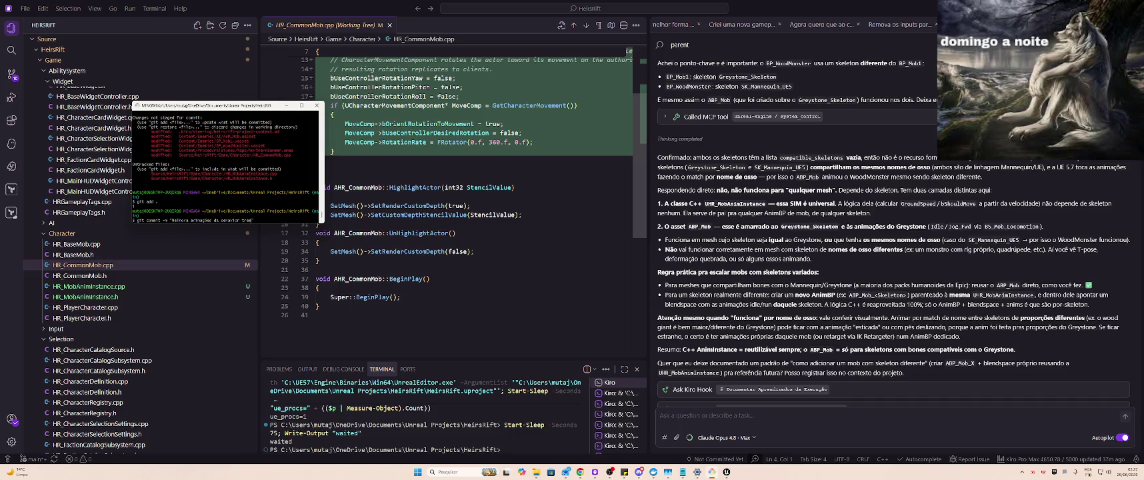
pyautogui.press('BackSpace')
pyautogui.press('BackSpace')
pyautogui.press('BackSpace')
pyautogui.write('BP')
pyautogui.write('reystone"')
pyautogui.press('Return')
pyautogui.write('git push')
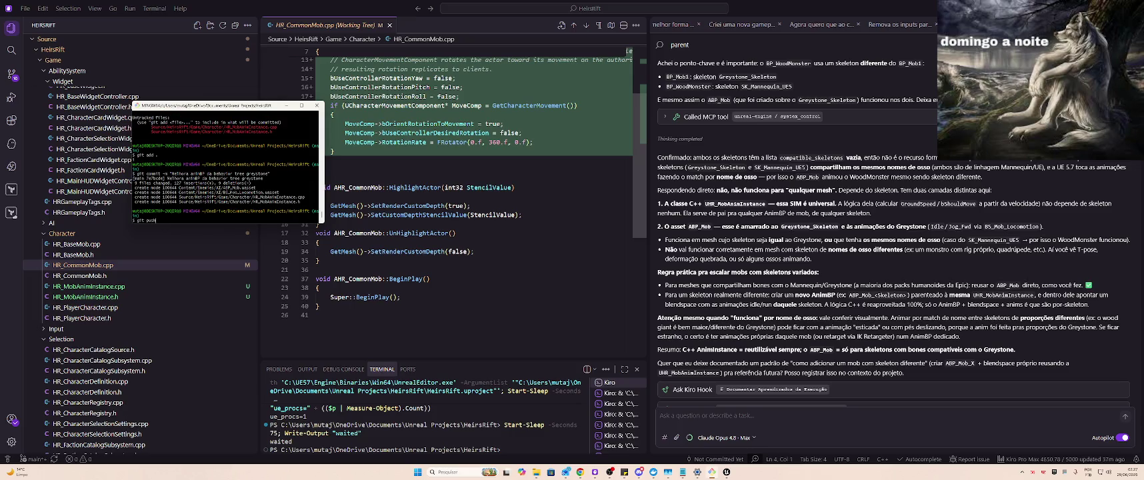
pyautogui.press('Return')
# Start a Play-in-Editor session of the level and maximize the editor
pyautogui.hotkey('alt', 'Tab')
pyautogui.hotkey('alt', 'Tab')
pyautogui.hotkey('alt', 'Tab')
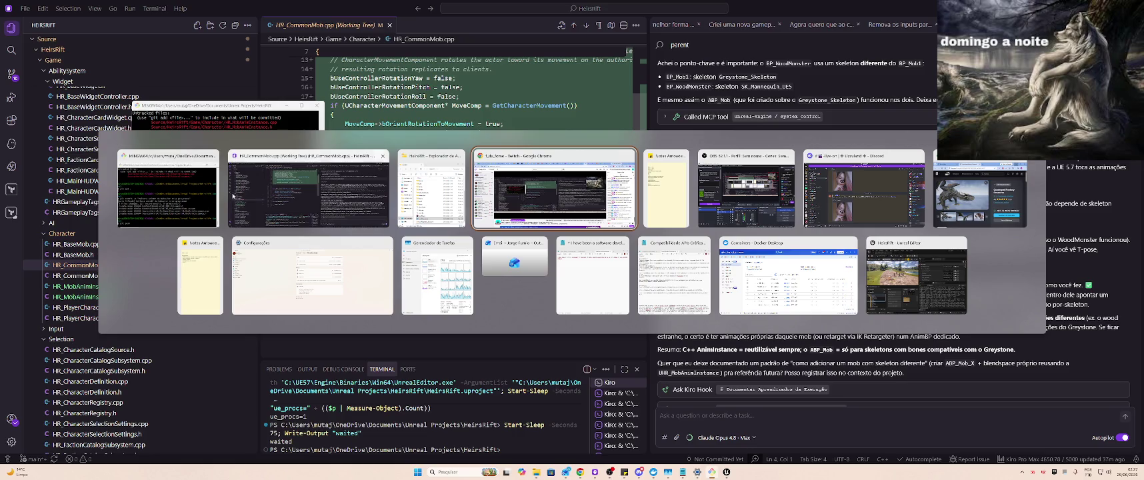
pyautogui.press('Escape')
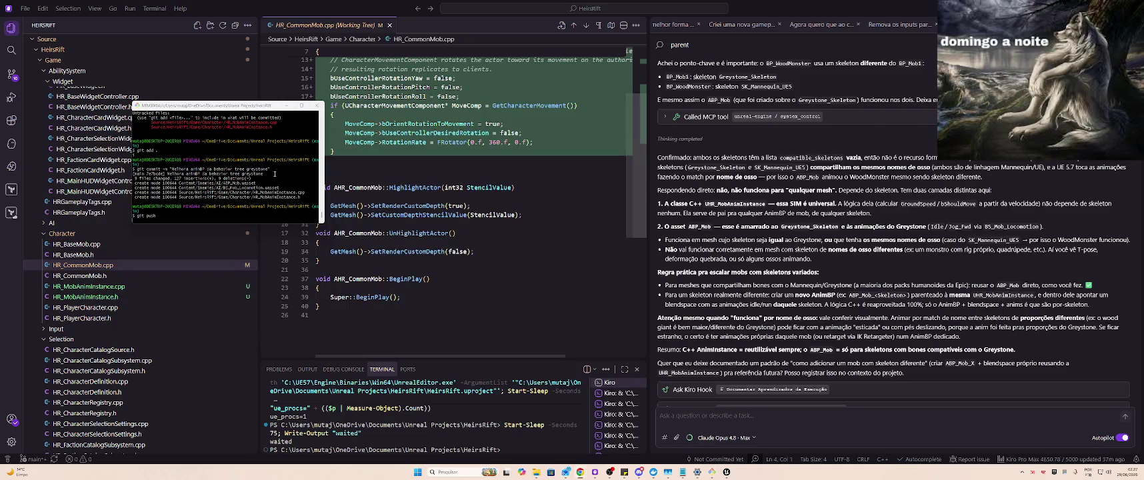
pyautogui.hotkey('alt', 'Tab')
pyautogui.hotkey('alt', 'Tab')
pyautogui.hotkey('alt', 'Tab')
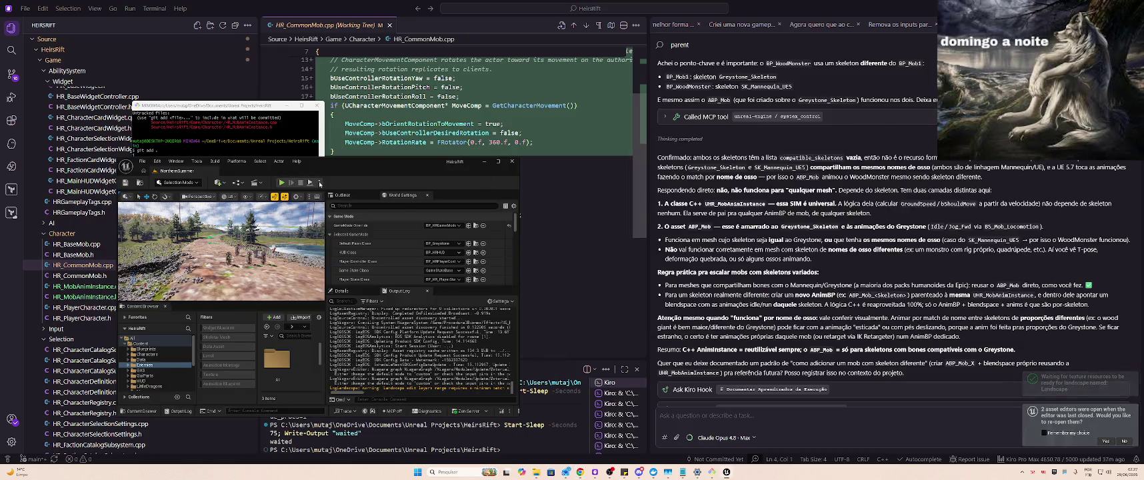
pyautogui.click(318, 182)
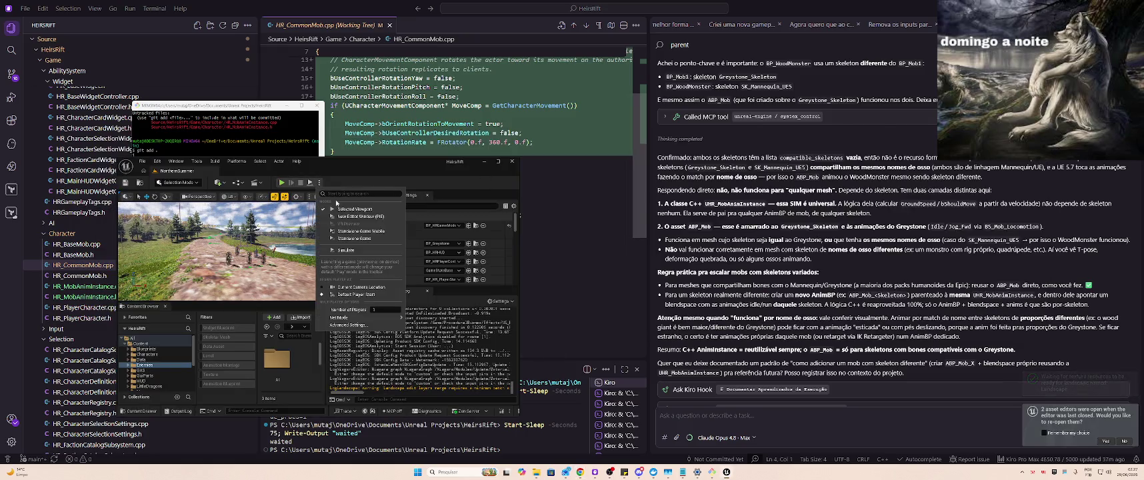
pyautogui.click(286, 185)
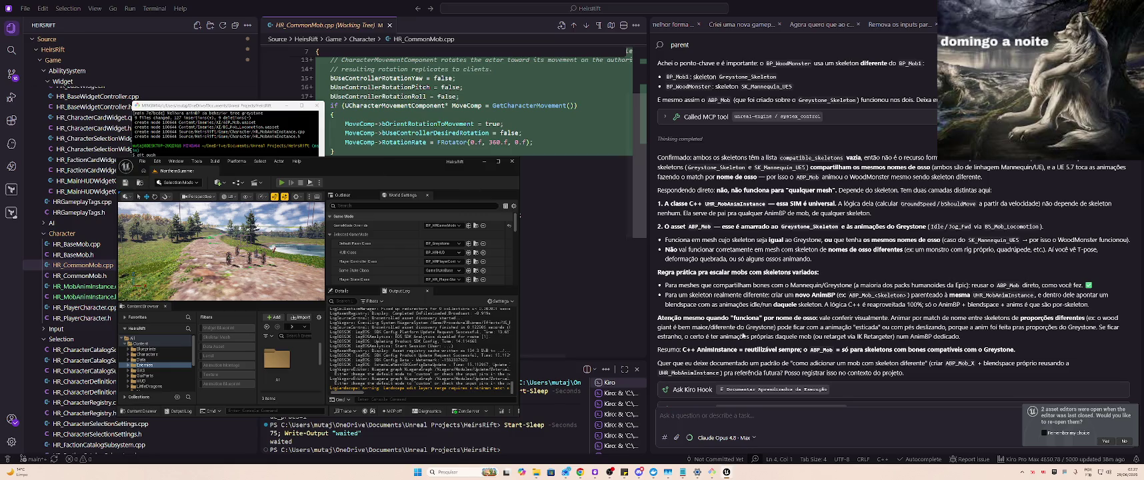
pyautogui.doubleClick(367, 163)
# Run to the mobs, attack BP_Mob1, then stop playing and restore the window
pyautogui.scroll(-2, 366, 167)
pyautogui.press('w')
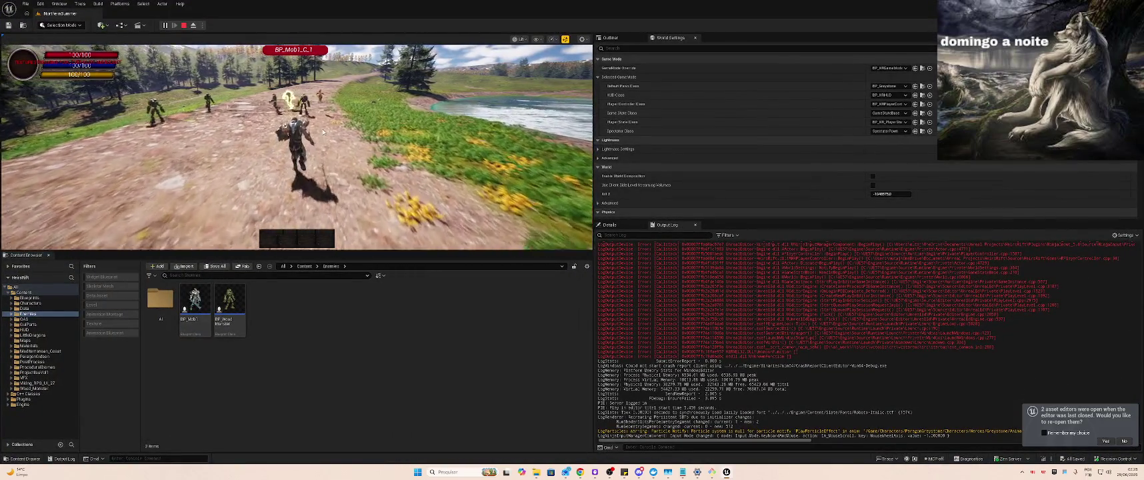
pyautogui.click(323, 131)
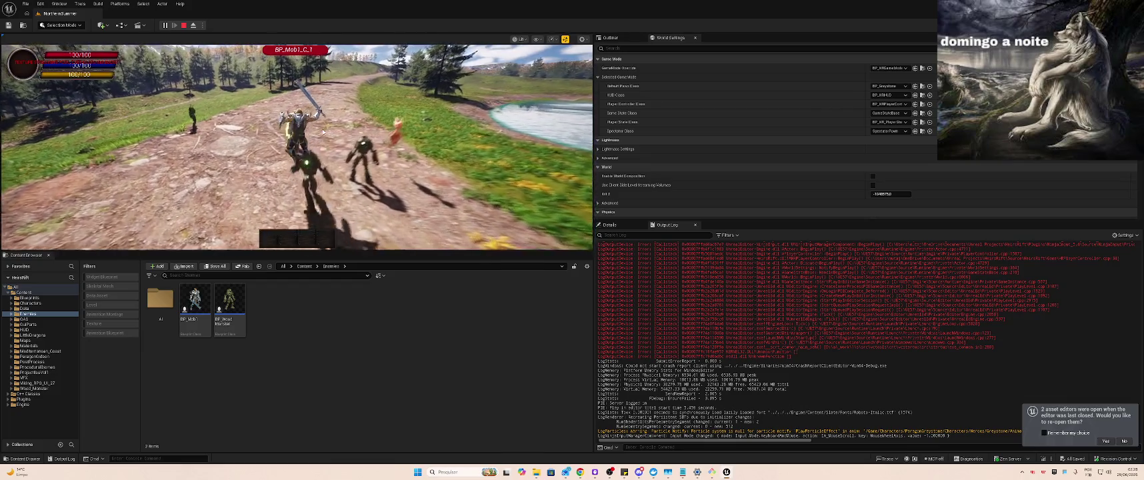
pyautogui.click(387, 140)
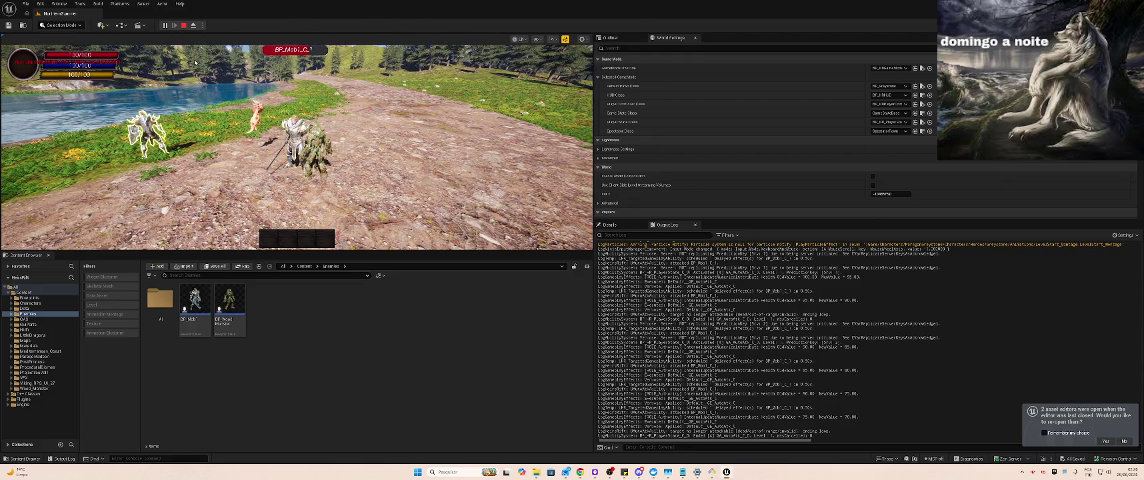
pyautogui.press('Escape')
pyautogui.moveTo(504, 4); pyautogui.dragTo(690, 98)
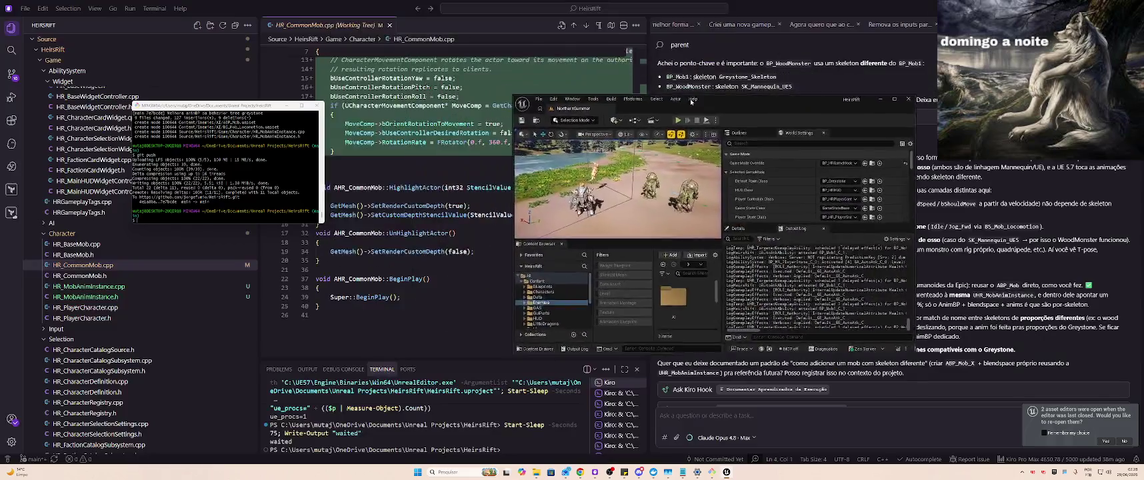
# Set Number of Players to 2 in the Play options, then open the Characters folder
pyautogui.write('2')
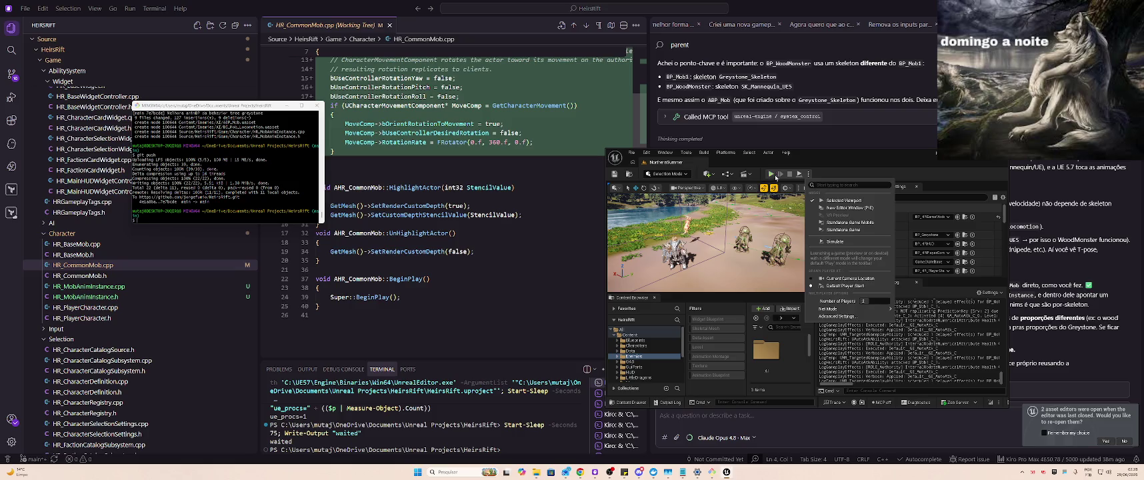
pyautogui.click(775, 177)
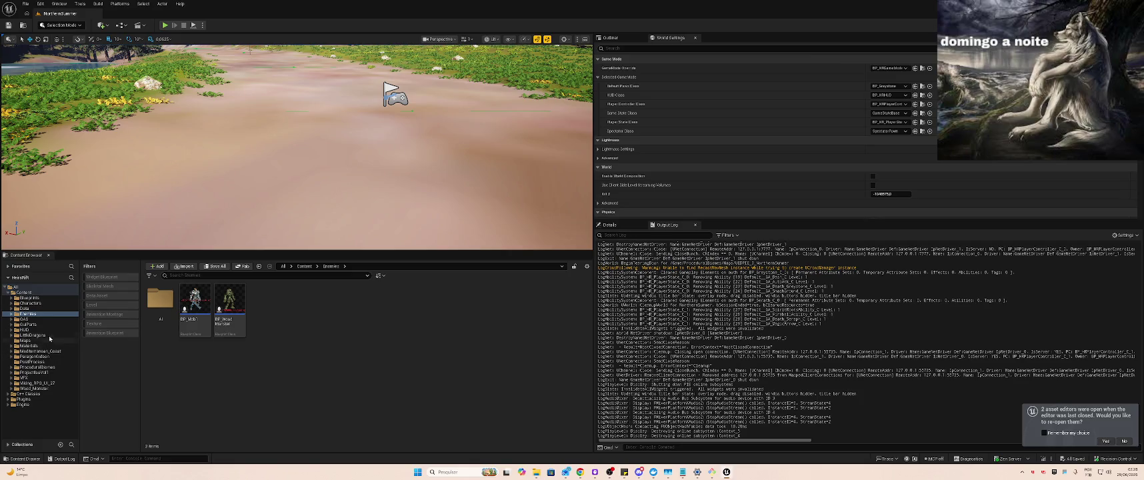
pyautogui.click(48, 303)
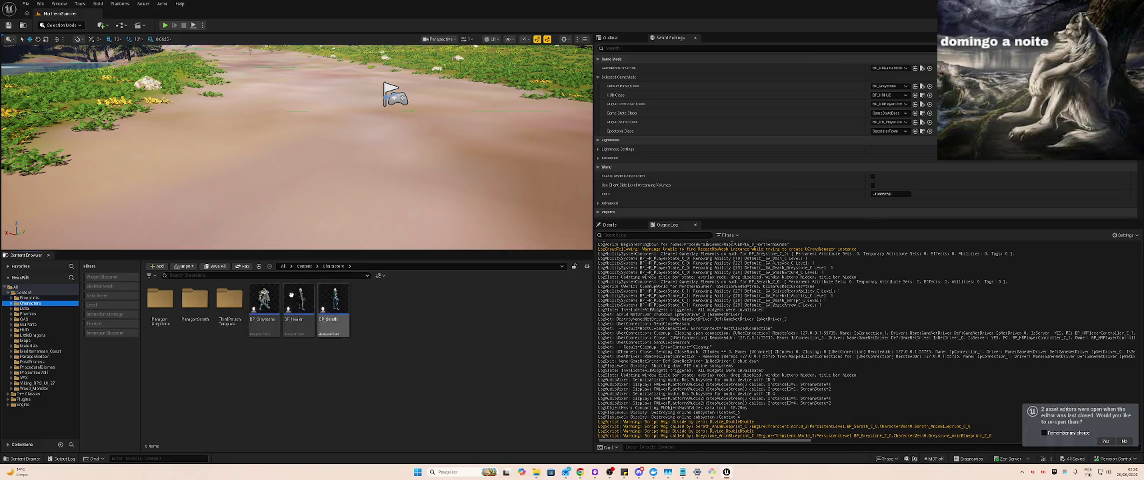
# Open BP_Greystone and browse its Details, collapsing the Materials section
pyautogui.doubleClick(264, 301)
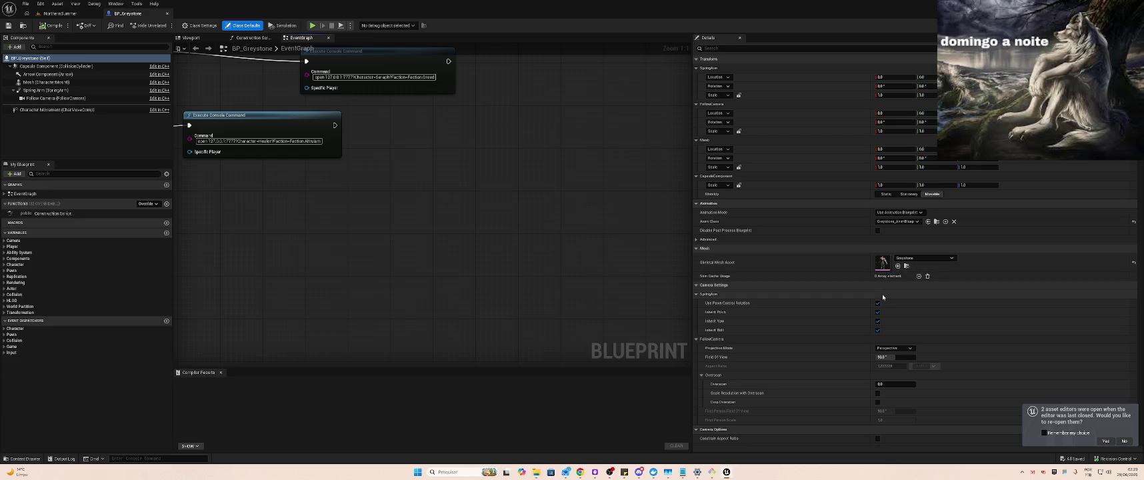
pyautogui.scroll(-3, 865, 302)
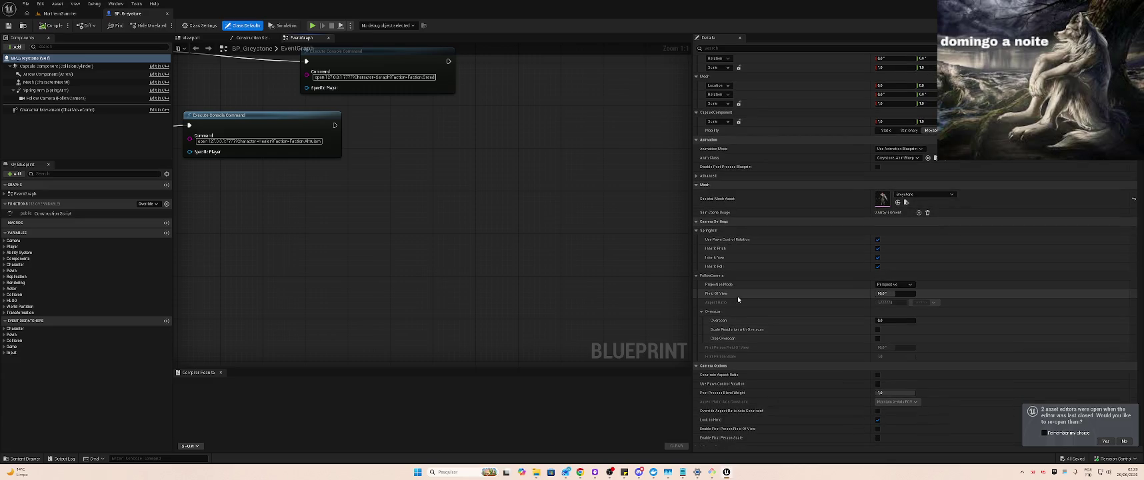
pyautogui.scroll(-10, 969, 295)
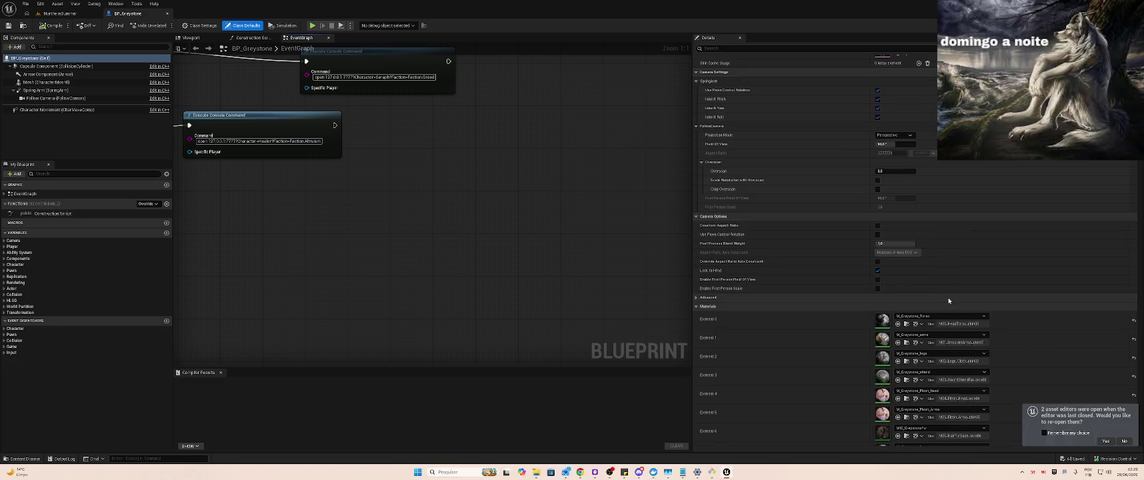
pyautogui.scroll(-3, 805, 282)
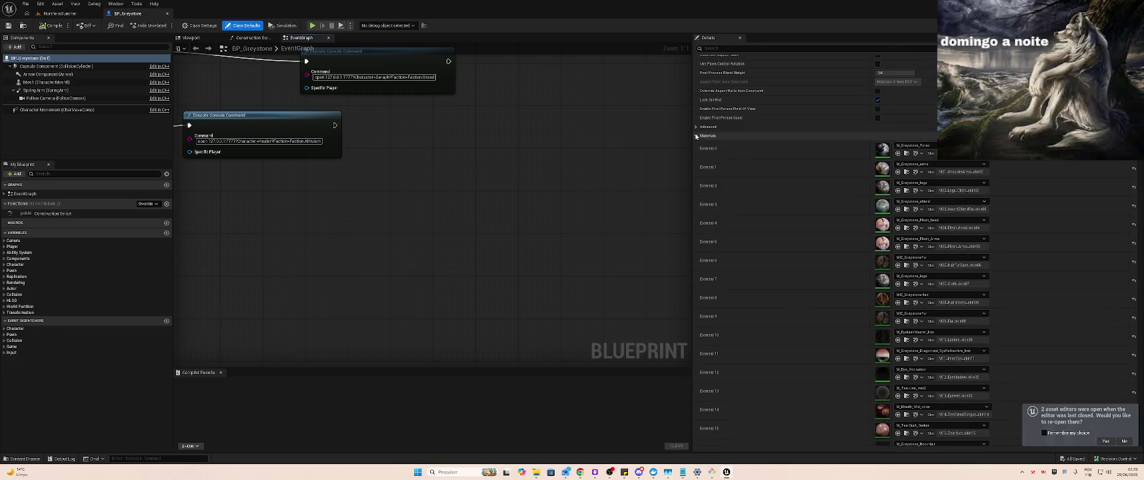
pyautogui.click(698, 135)
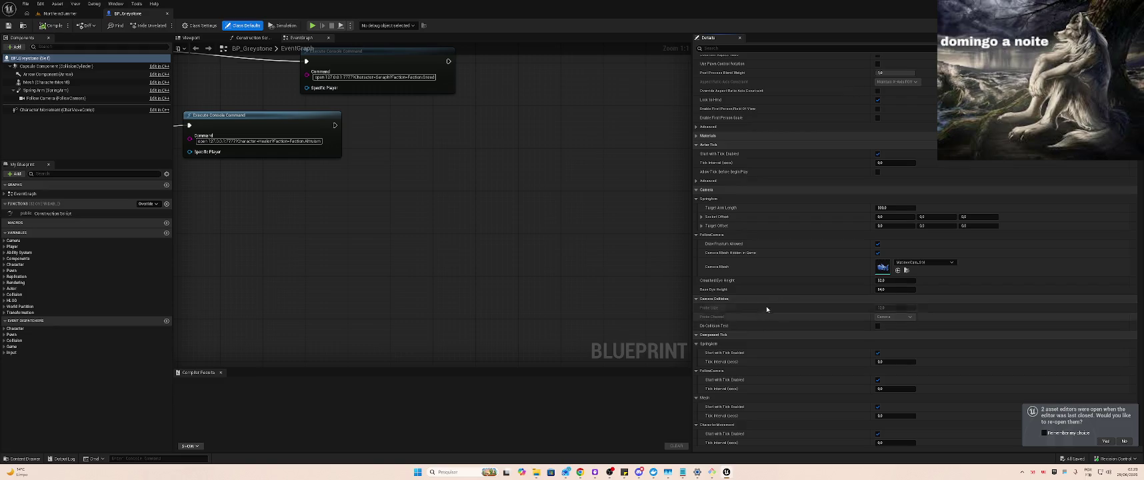
pyautogui.scroll(-12, 857, 264)
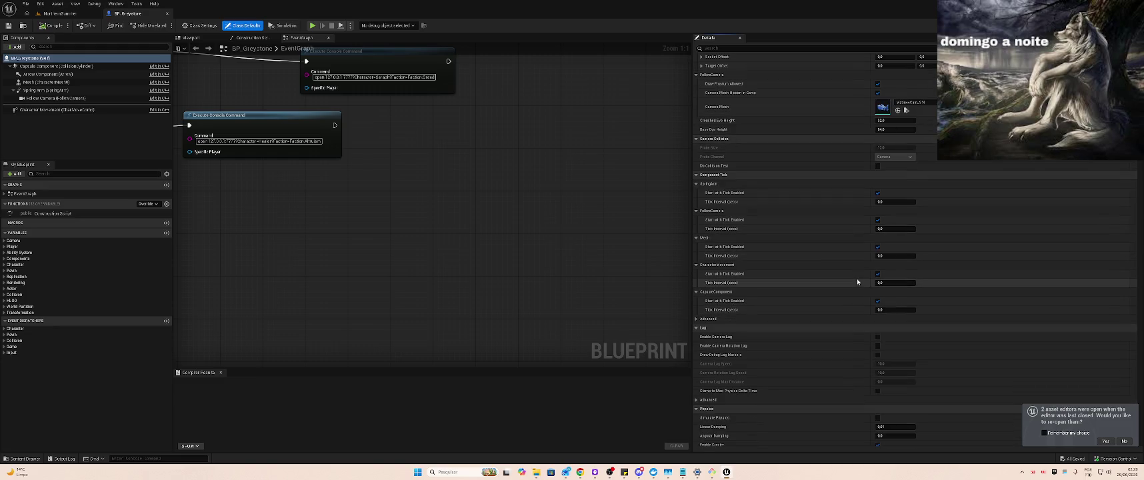
pyautogui.scroll(-6, 854, 297)
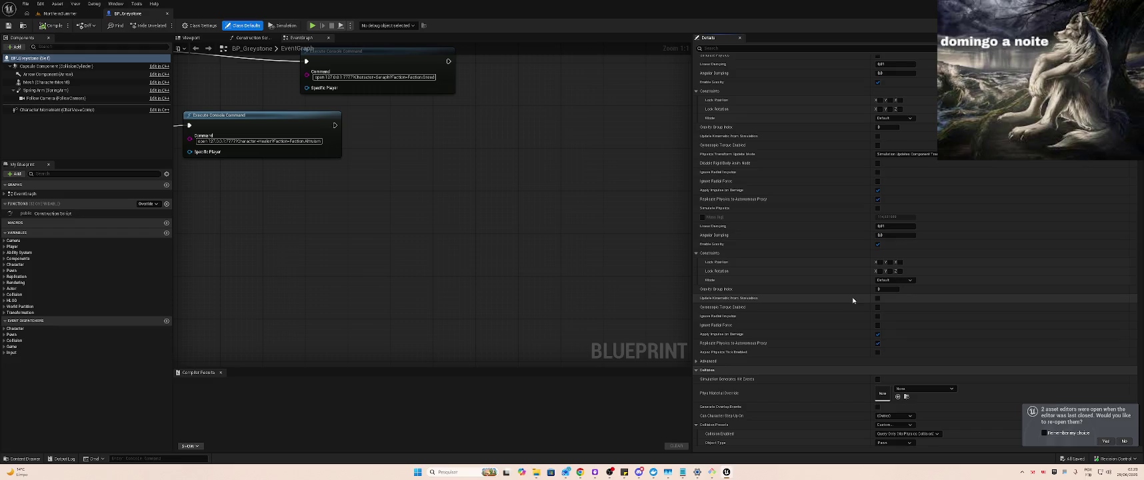
pyautogui.scroll(-3, 852, 301)
pyautogui.scroll(-6, 851, 301)
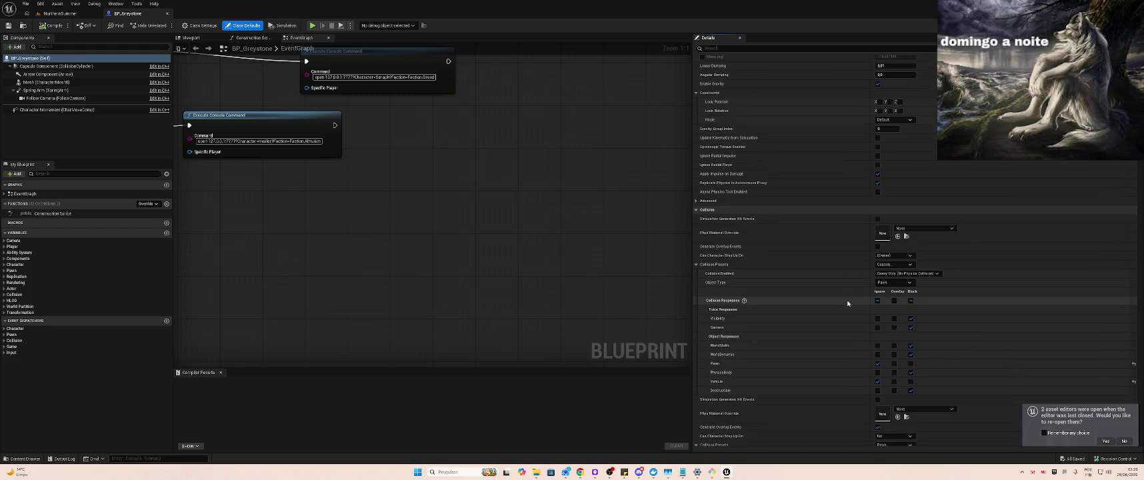
pyautogui.scroll(-15, 1103, 213)
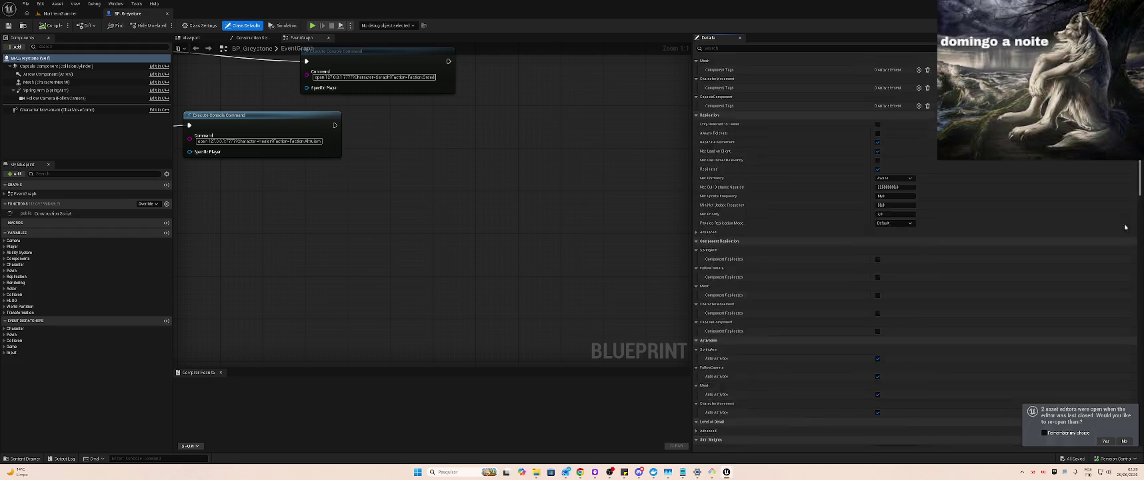
pyautogui.scroll(-10, 1102, 213)
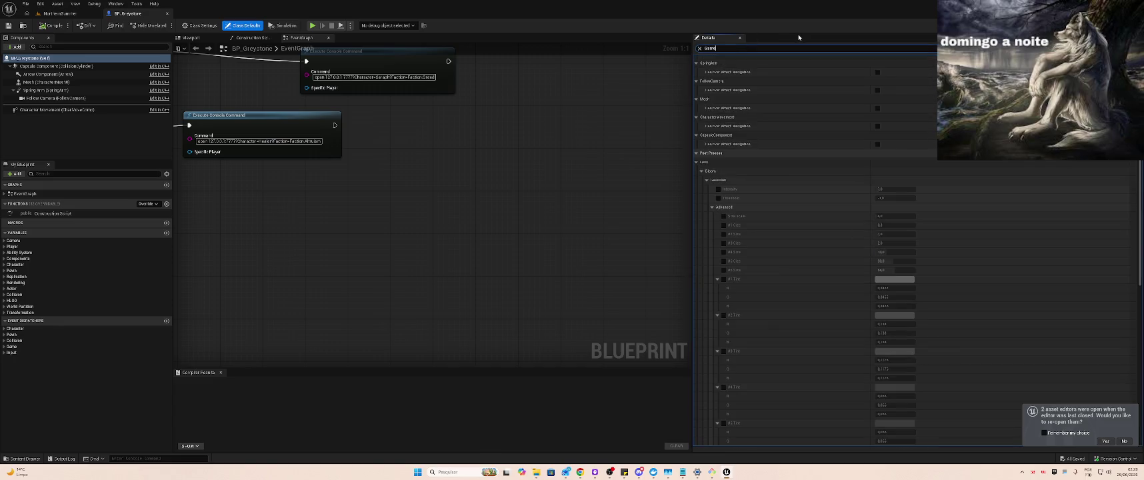
# Filter Details by 'Anim' to confirm Anim Class is Greystone_AnimBlueprint, then return to NorthernSummer
pyautogui.press('BackSpace')
pyautogui.write('conf')
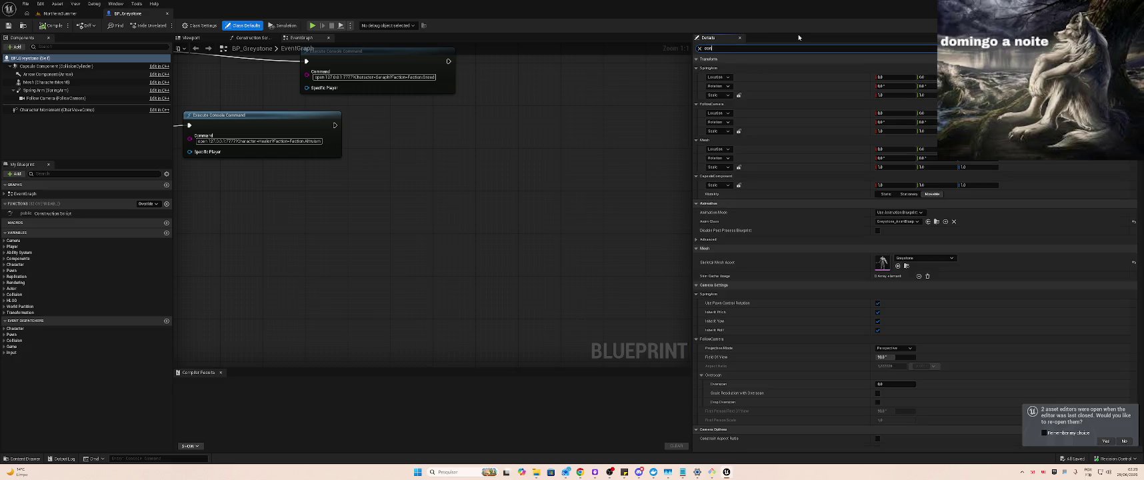
pyautogui.press('BackSpace')
pyautogui.press('BackSpace')
pyautogui.press('BackSpace')
pyautogui.write('Ani')
pyautogui.write('m')
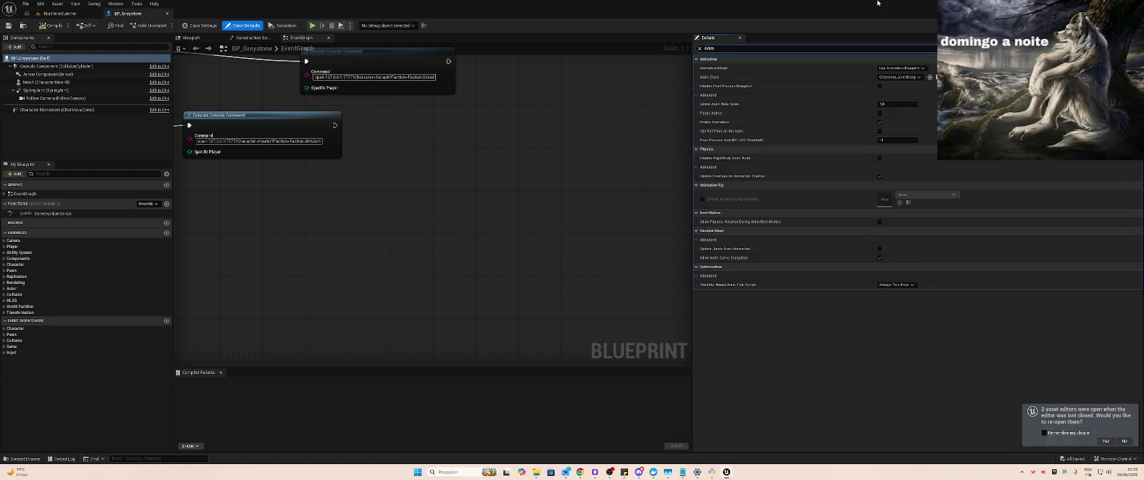
pyautogui.click(915, 78)
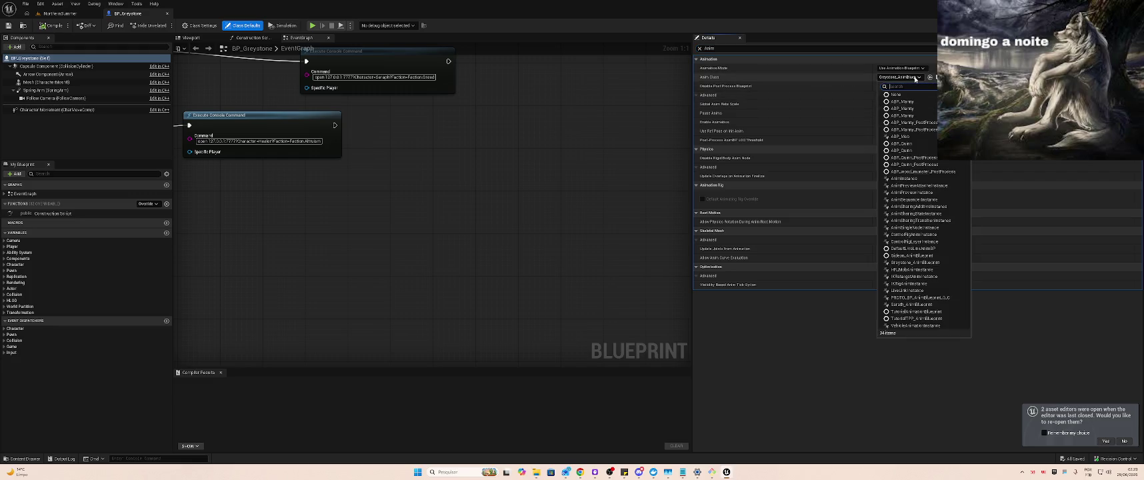
pyautogui.click(915, 79)
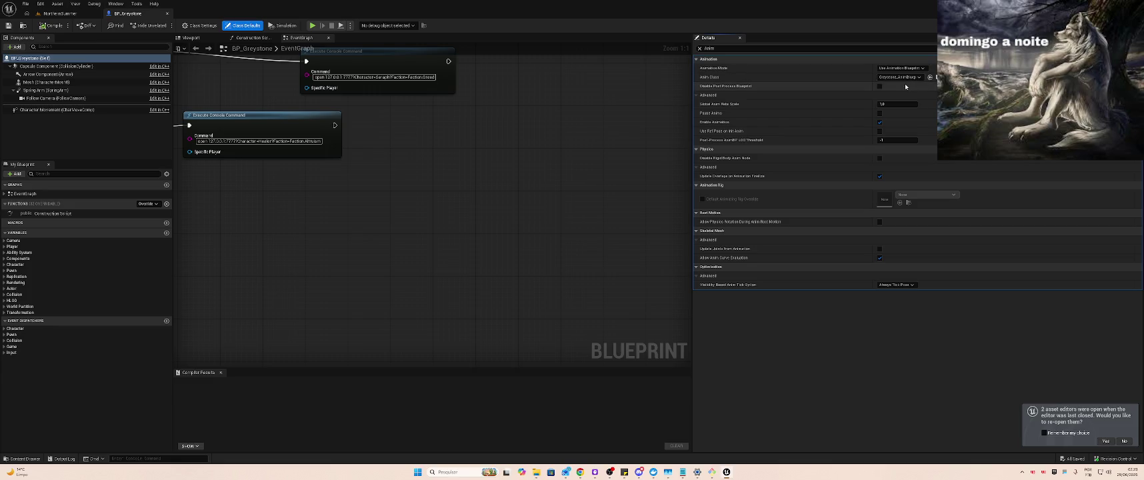
pyautogui.click(53, 16)
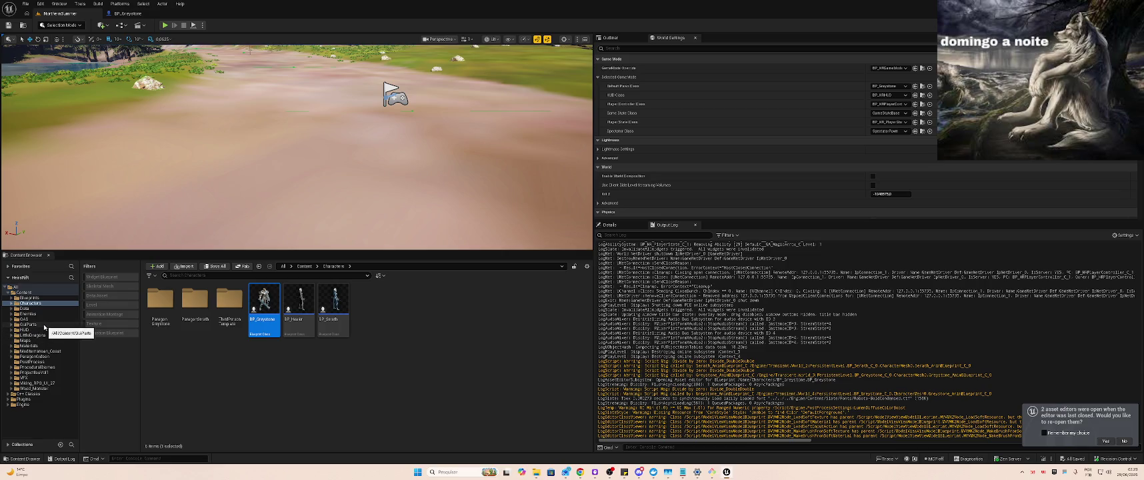
pyautogui.click(30, 314)
# Open BP_Mob1 from the Enemies folder, preview its Death_Fwd_Montage, then return to the level
pyautogui.click(189, 298)
pyautogui.doubleClick(189, 298)
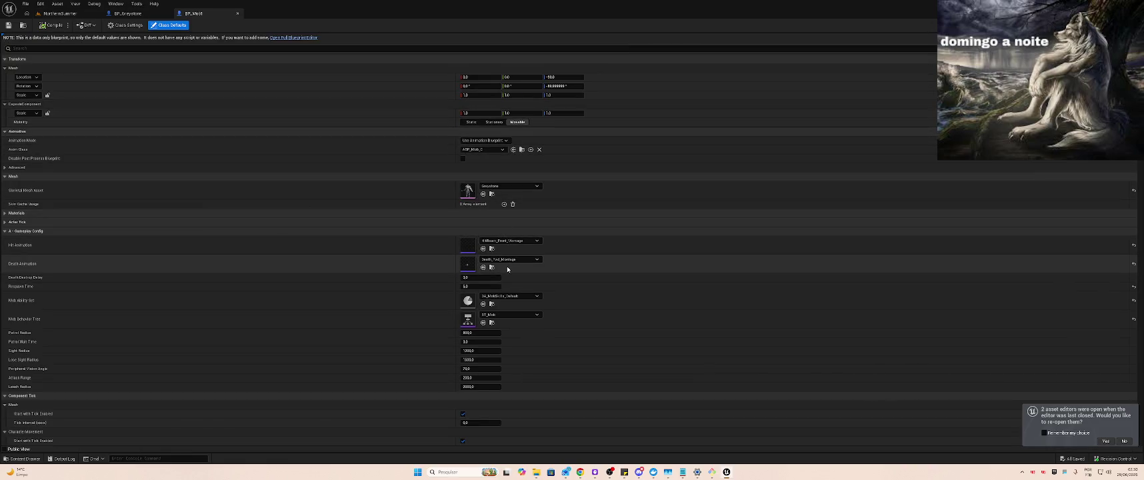
pyautogui.click(492, 267)
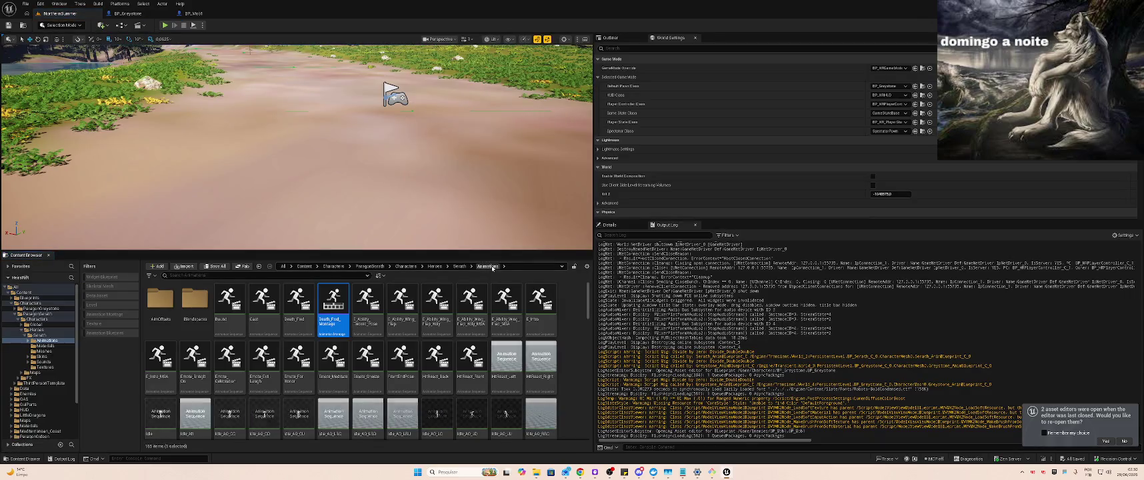
pyautogui.doubleClick(332, 300)
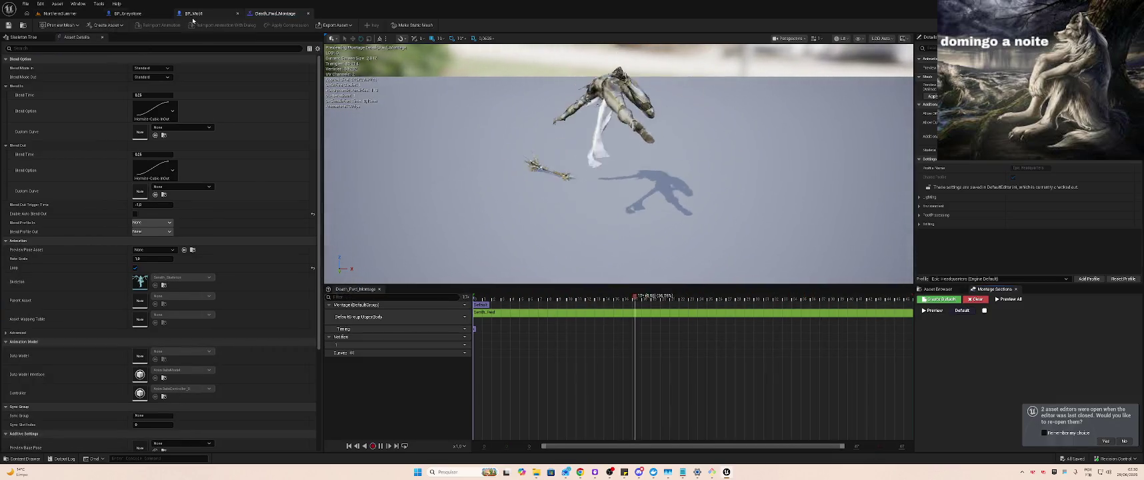
pyautogui.click(59, 13)
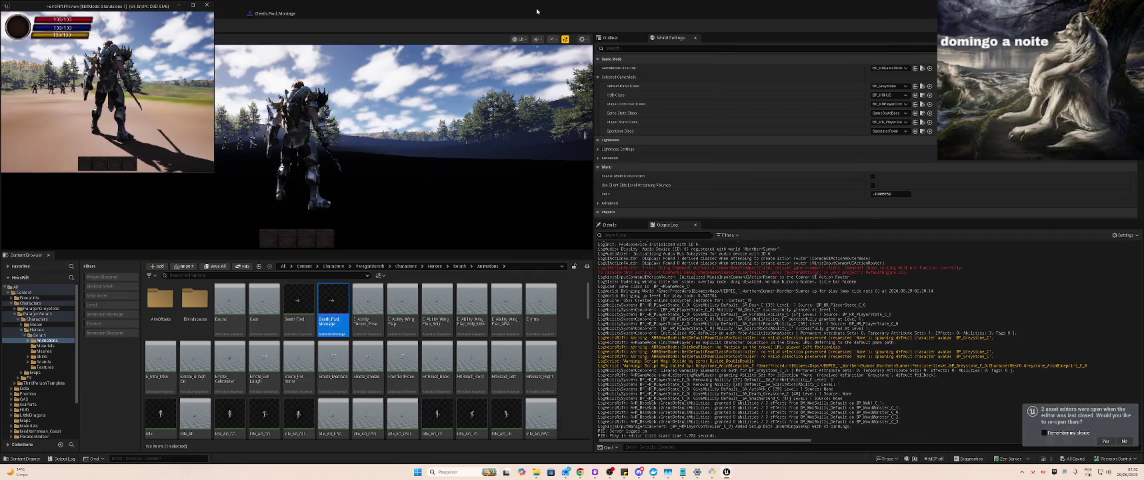
# Play the level, run the character toward a nearby BP_Mob1 mob and target it, then stop
pyautogui.doubleClick(488, 15)
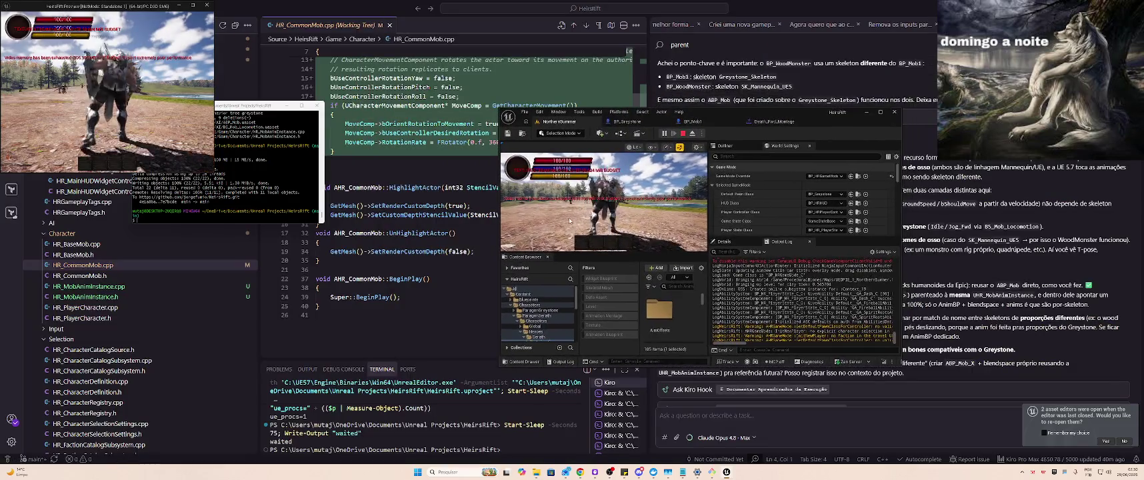
pyautogui.click(581, 224)
pyautogui.press('w')
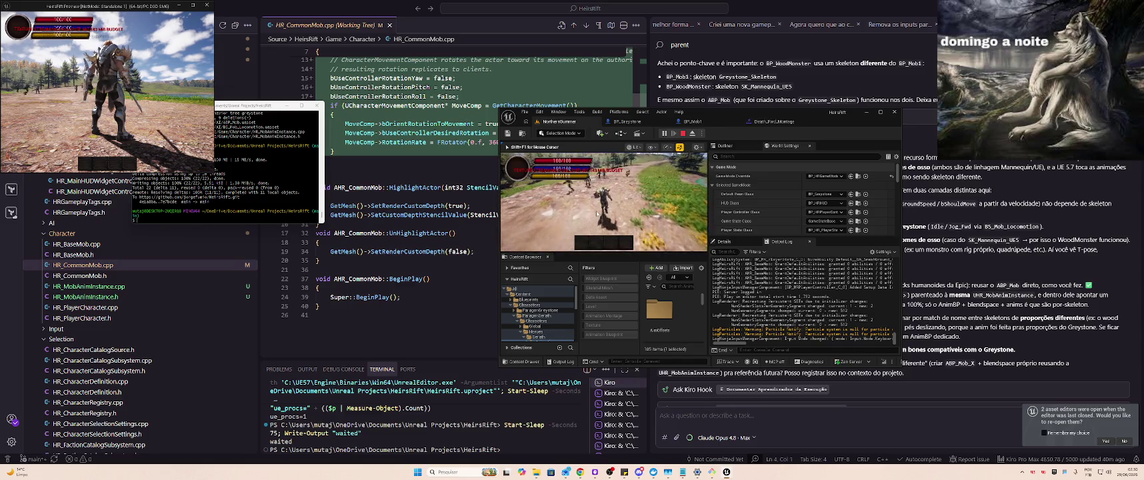
pyautogui.click(603, 198)
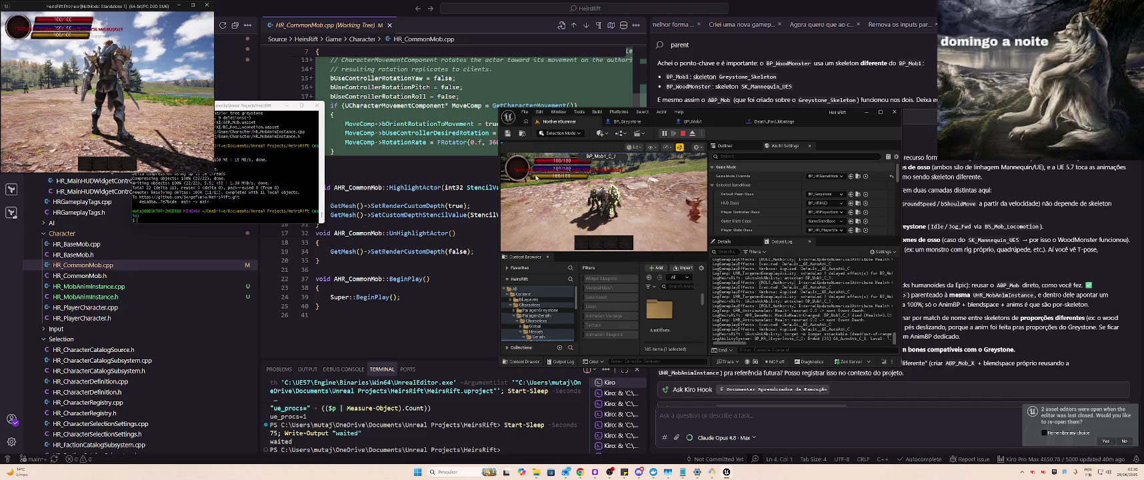
pyautogui.click(682, 133)
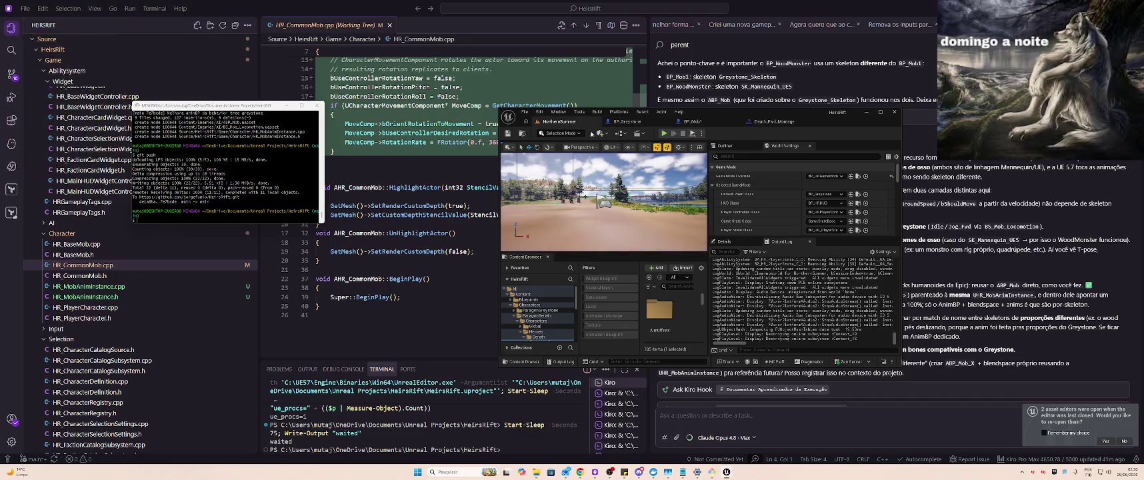
# Maximize the editor, search 'hit', and show the ParagonGreystone folder's 24 assets
pyautogui.click(880, 114)
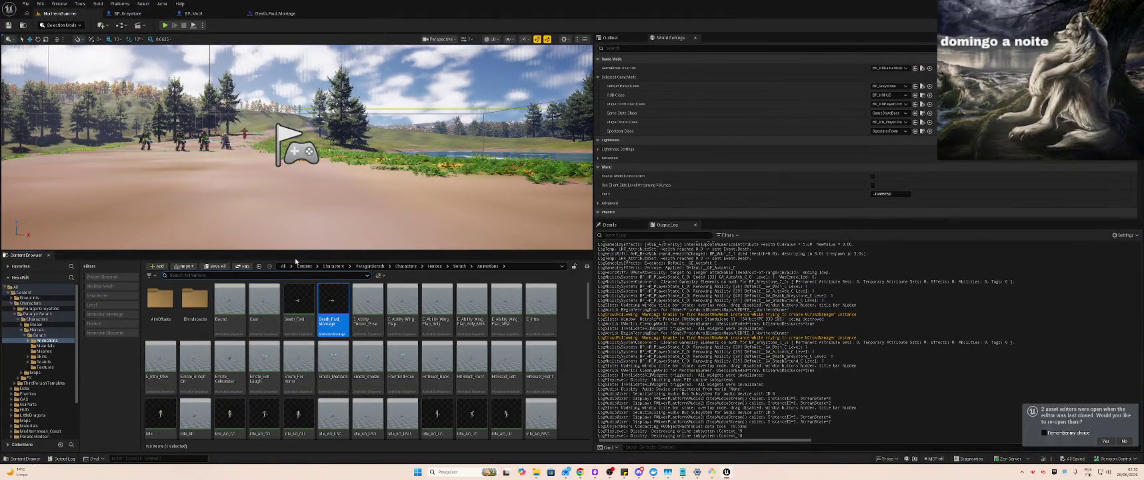
pyautogui.write('Hit')
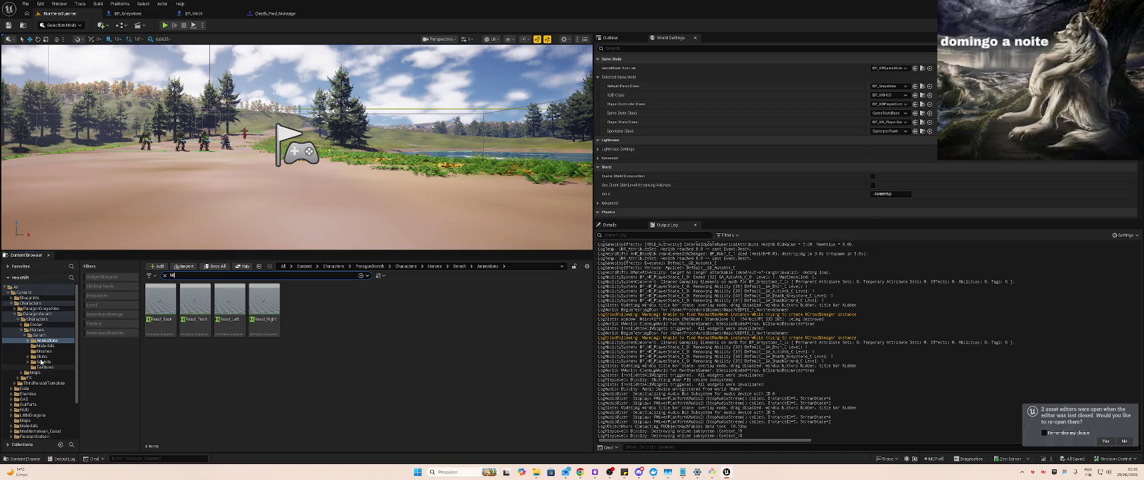
pyautogui.click(39, 310)
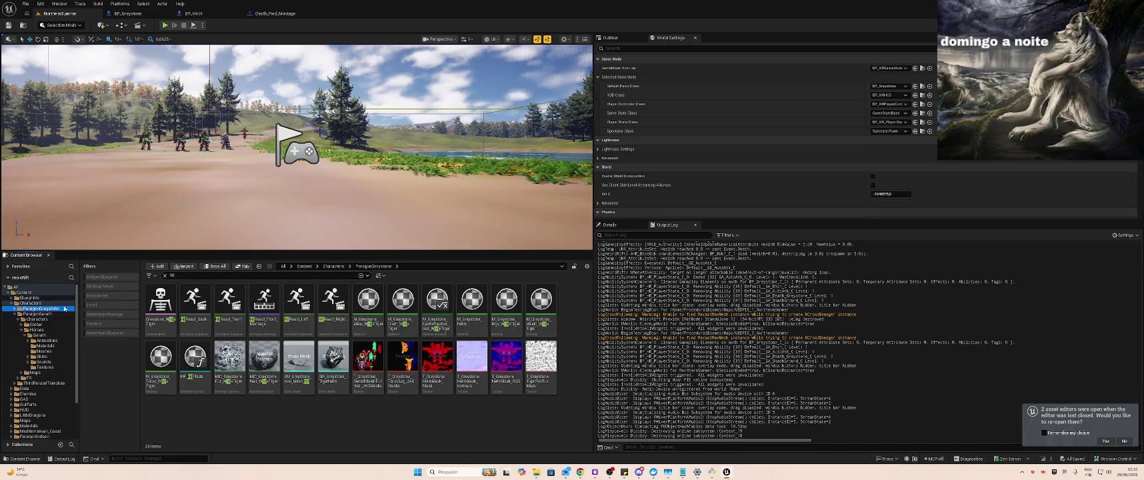
# Open HitReact_Front_Montage, set its track to DefaultGroup.DefaultSlot and add HitReact_Front
pyautogui.doubleClick(263, 306)
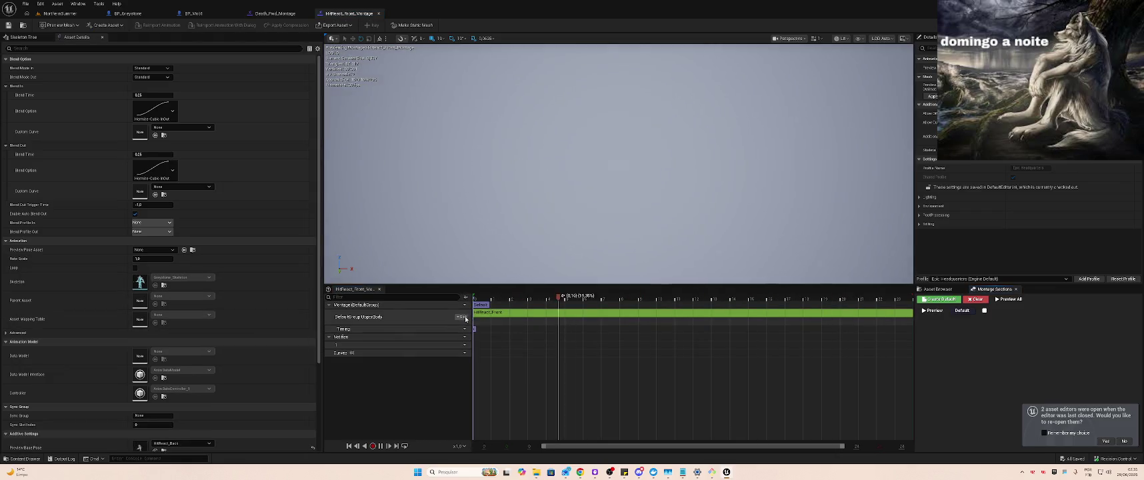
pyautogui.click(928, 291)
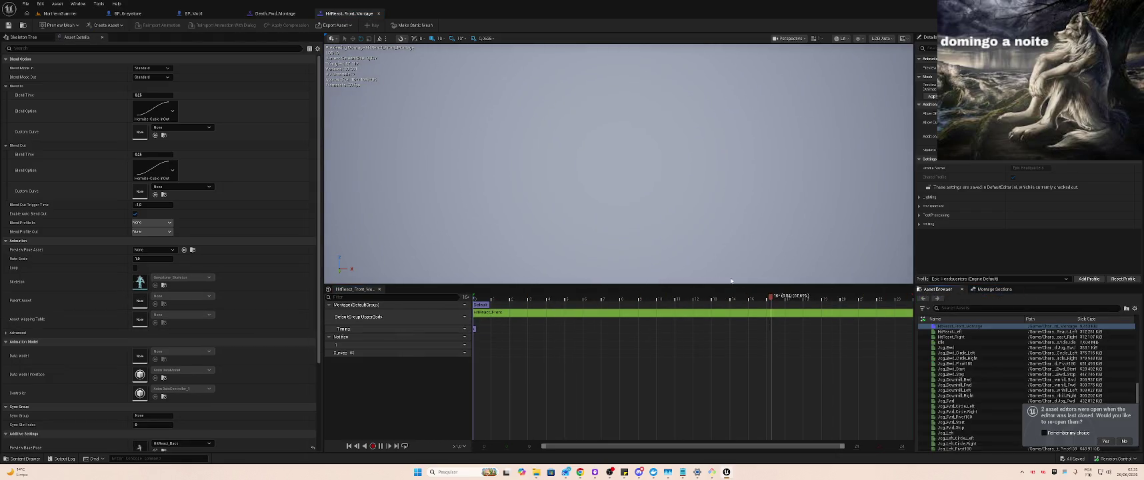
pyautogui.scroll(1, 971, 355)
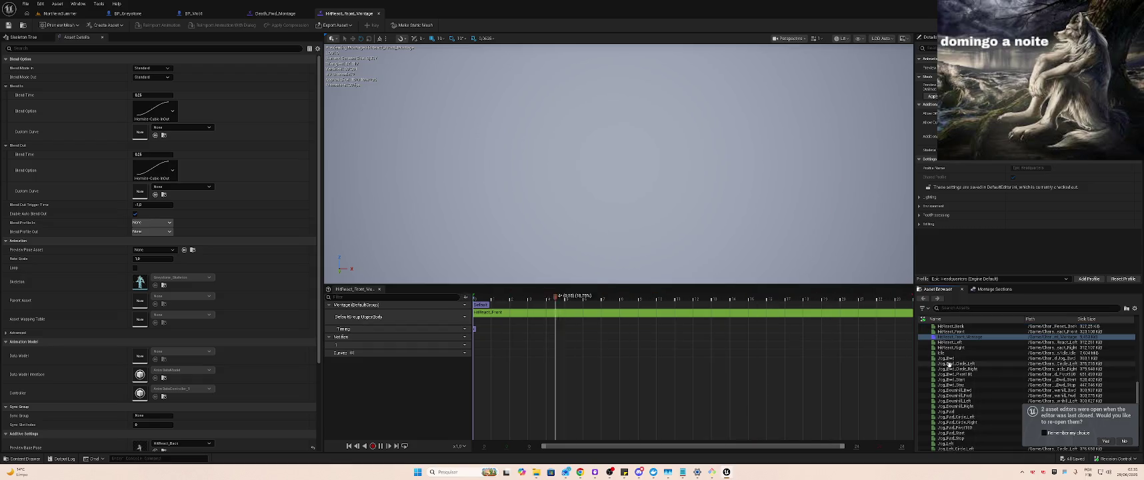
pyautogui.scroll(2, 969, 368)
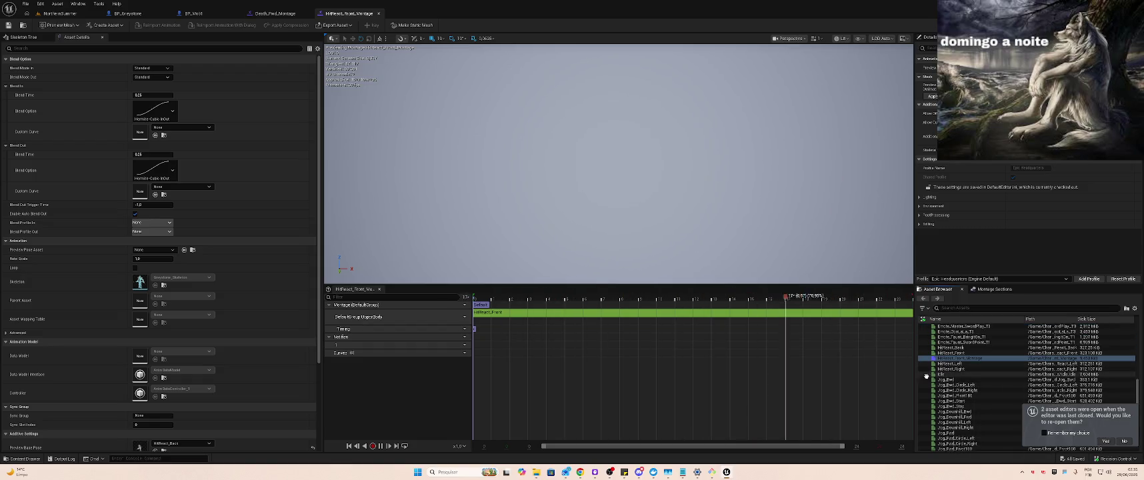
pyautogui.click(463, 316)
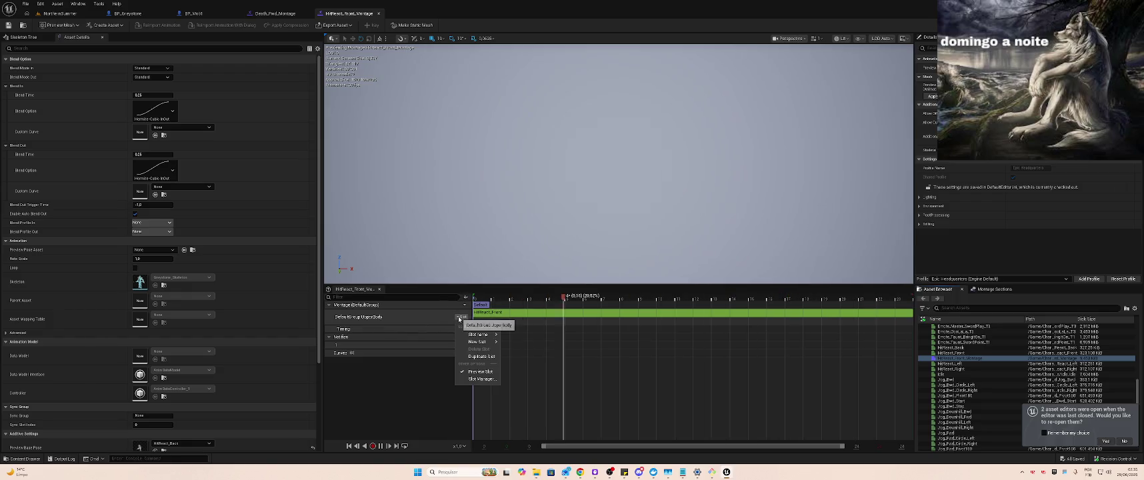
pyautogui.moveTo(494, 334)
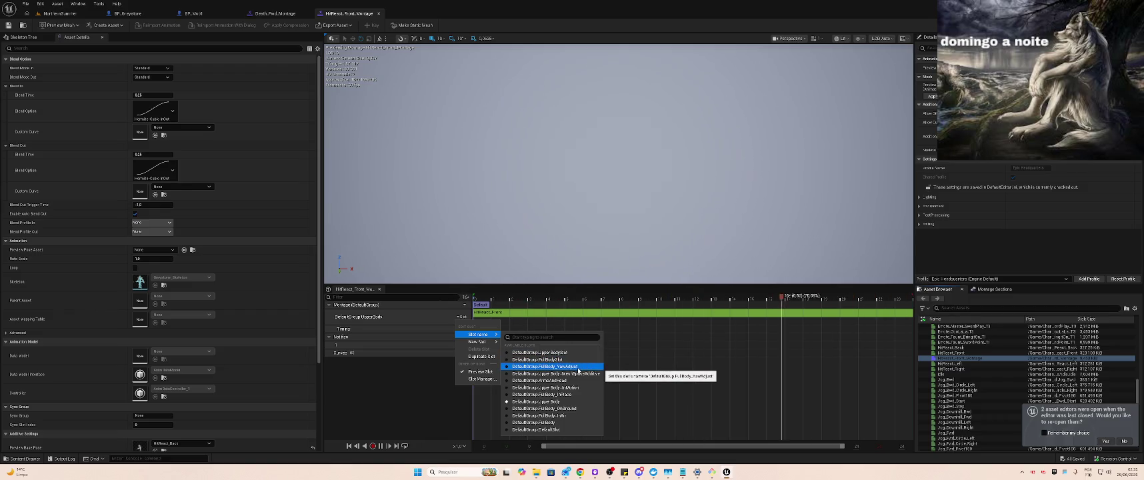
pyautogui.click(553, 429)
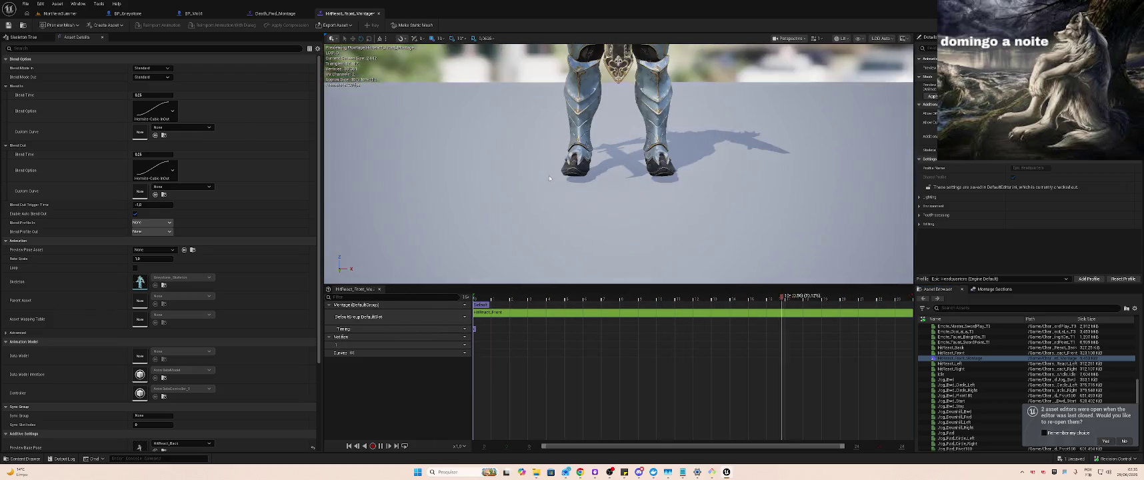
pyautogui.moveTo(554, 175)
pyautogui.mouseDown()
pyautogui.moveTo(554, 193)
pyautogui.moveTo(554, 175)
pyautogui.mouseUp()
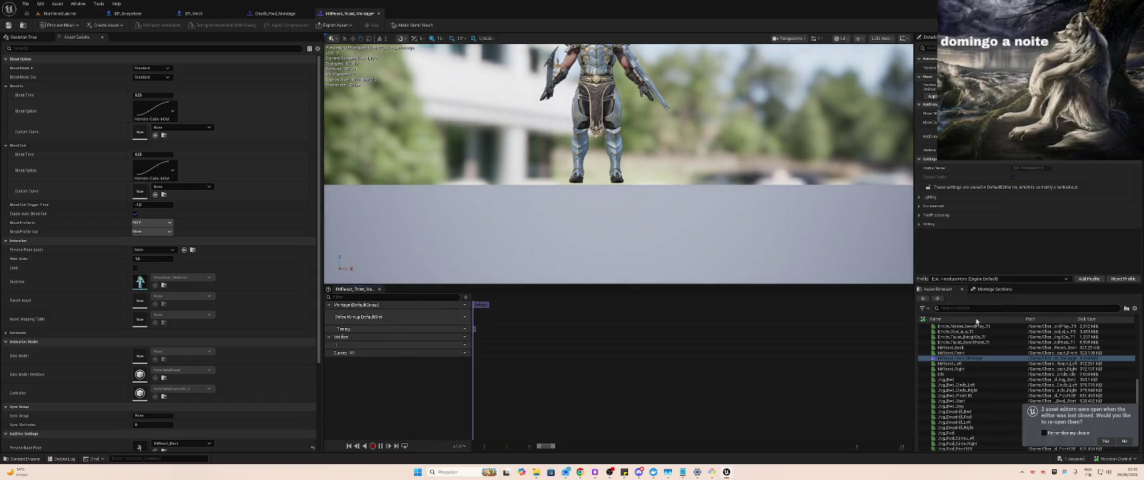
pyautogui.moveTo(960, 352)
pyautogui.mouseDown()
pyautogui.moveTo(866, 334)
pyautogui.moveTo(513, 326)
pyautogui.mouseUp()
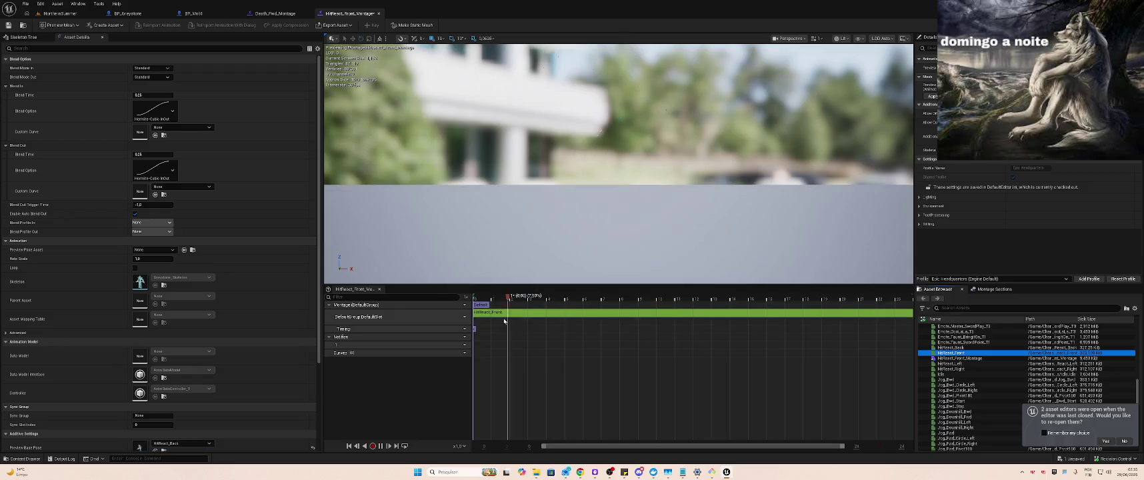
pyautogui.moveTo(609, 222); pyautogui.dragTo(609, 186)
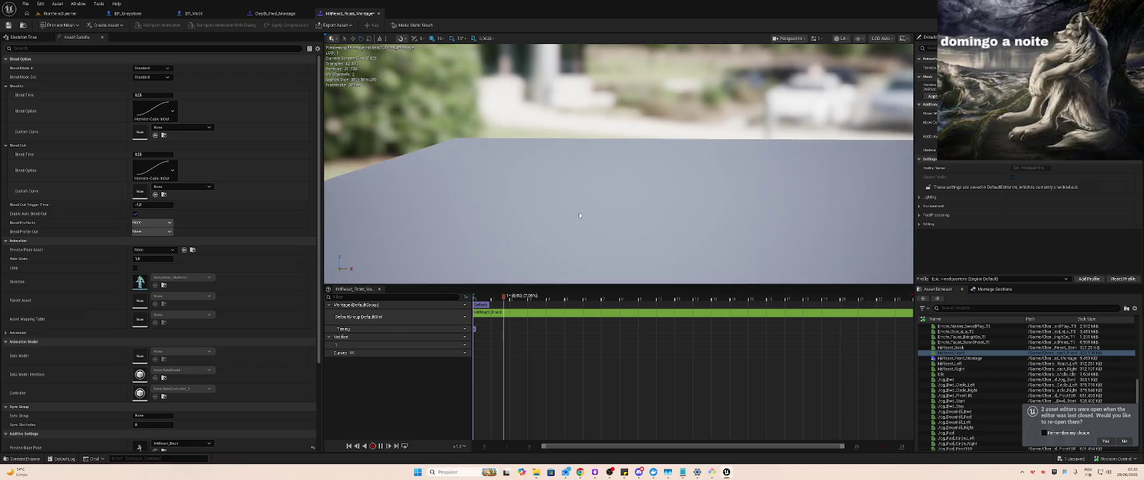
# Switch the track to DefaultGroup.FullBodySlot and drop HitReact_Front onto it
pyautogui.click(465, 316)
pyautogui.moveTo(488, 332)
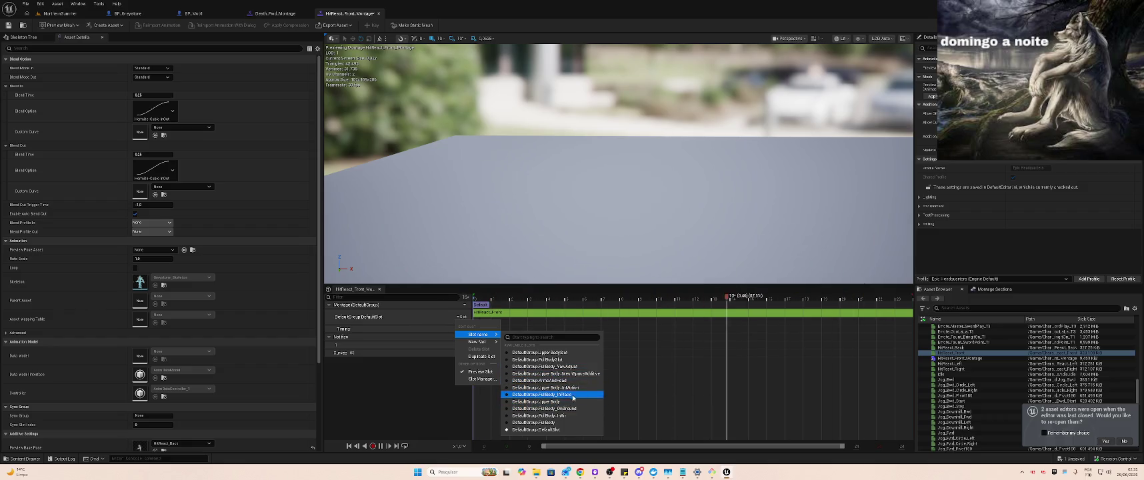
pyautogui.click(577, 360)
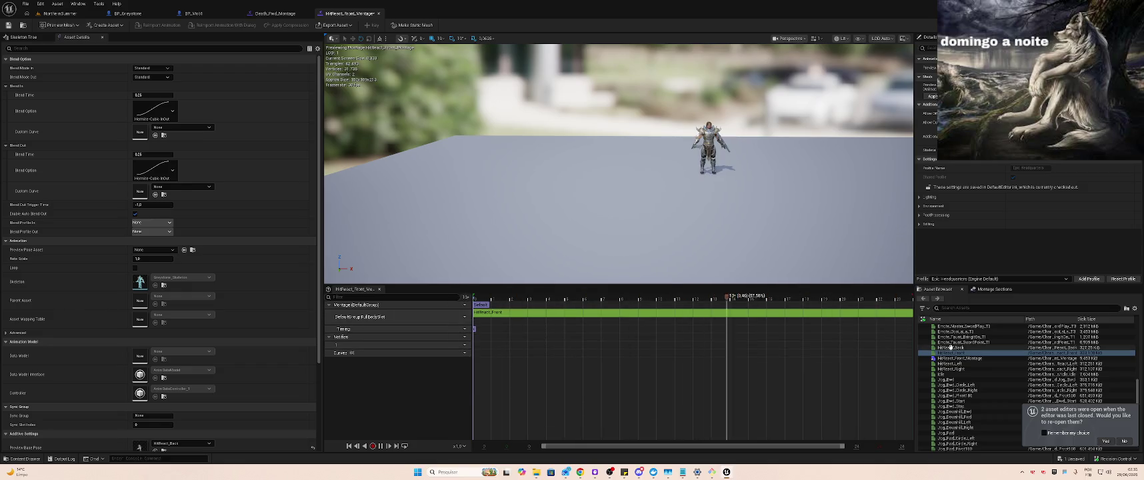
pyautogui.moveTo(955, 353); pyautogui.dragTo(548, 315)
# Preview the montage and place HitReact_Front onto the slot track again
pyautogui.click(579, 318)
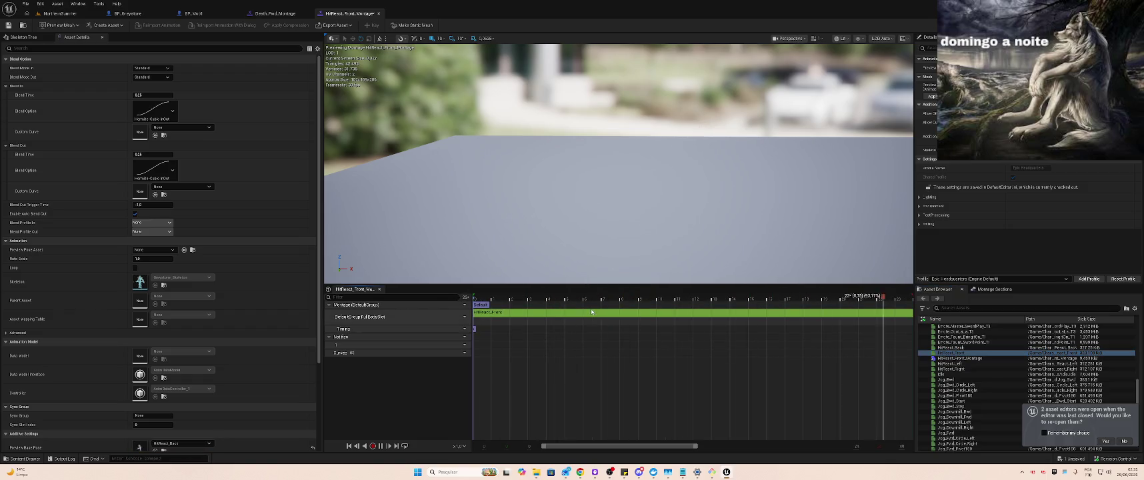
pyautogui.moveTo(956, 351)
pyautogui.mouseDown()
pyautogui.moveTo(947, 393)
pyautogui.moveTo(596, 324)
pyautogui.mouseUp()
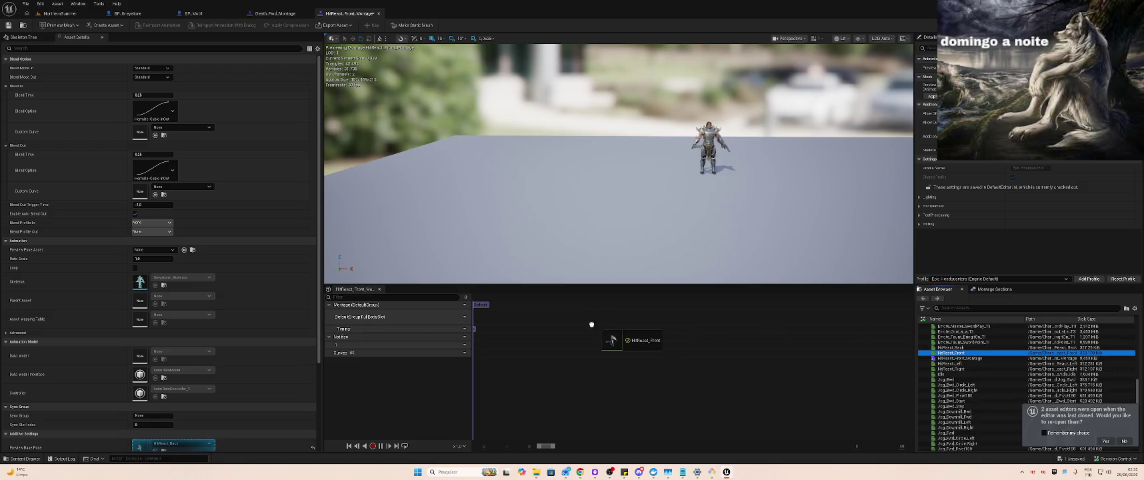
pyautogui.moveTo(529, 318); pyautogui.dragTo(529, 317)
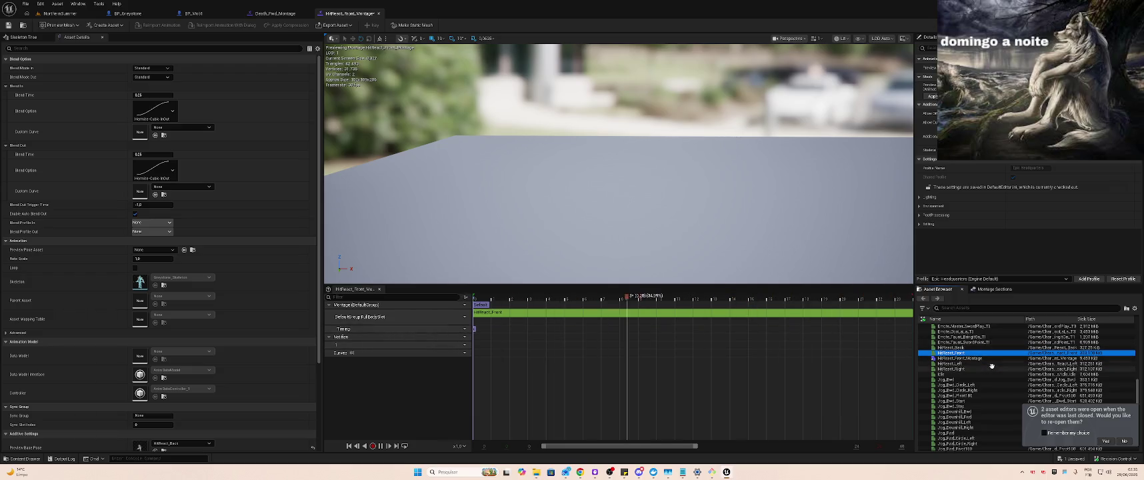
pyautogui.scroll(-3, 991, 367)
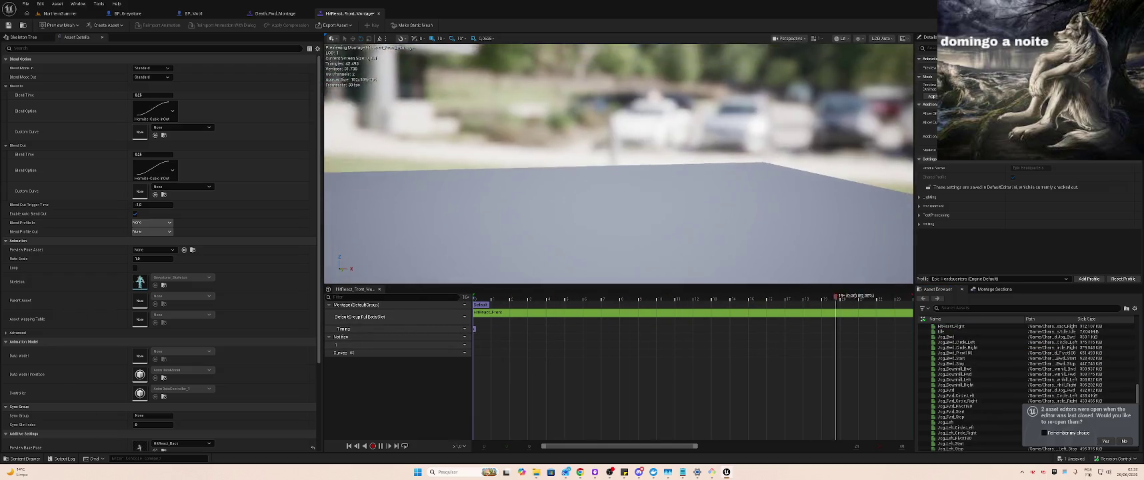
# Change the slot to DefaultGroup.UpperBody, delete the segment, and re-add HitReact_Front
pyautogui.click(460, 317)
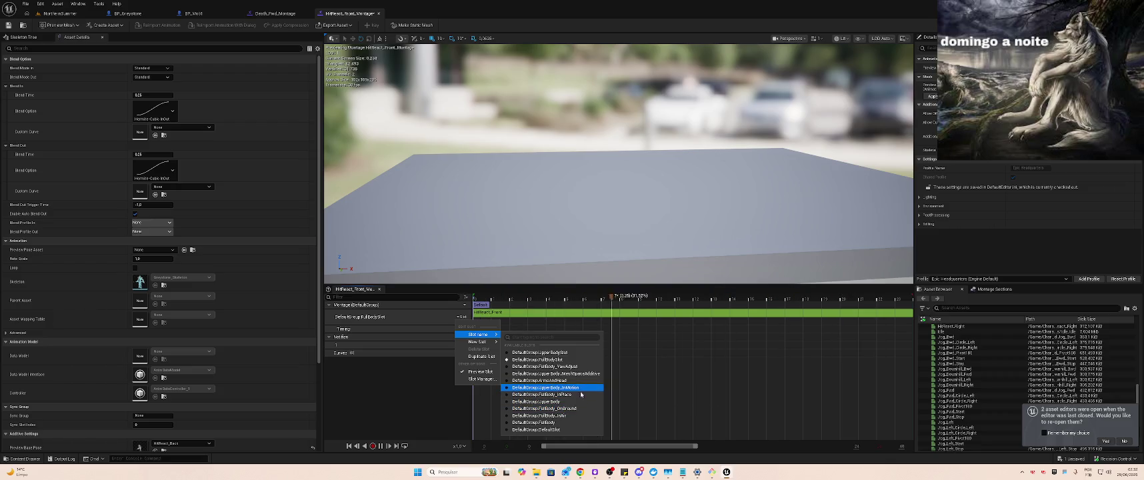
pyautogui.click(554, 401)
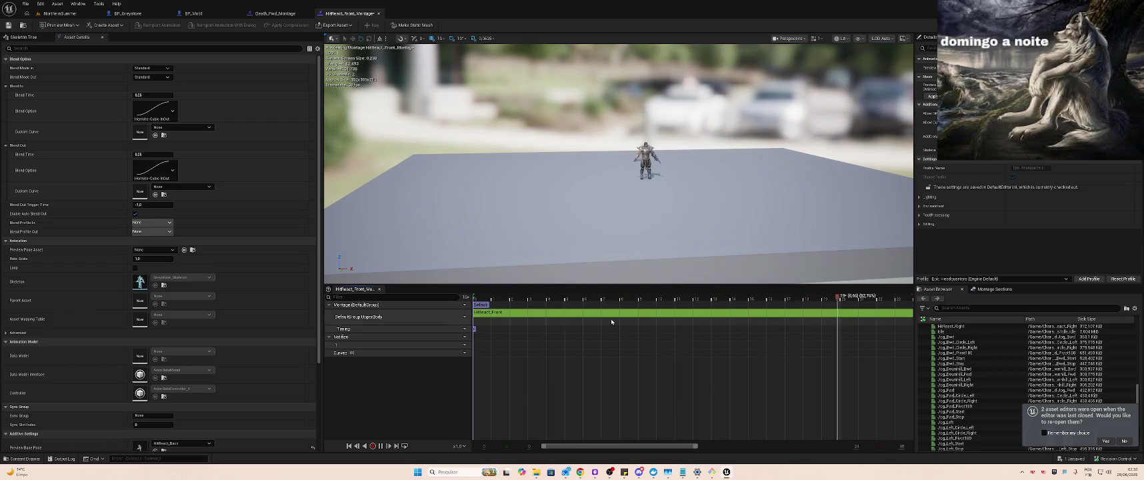
pyautogui.press('Delete')
pyautogui.scroll(3, 968, 338)
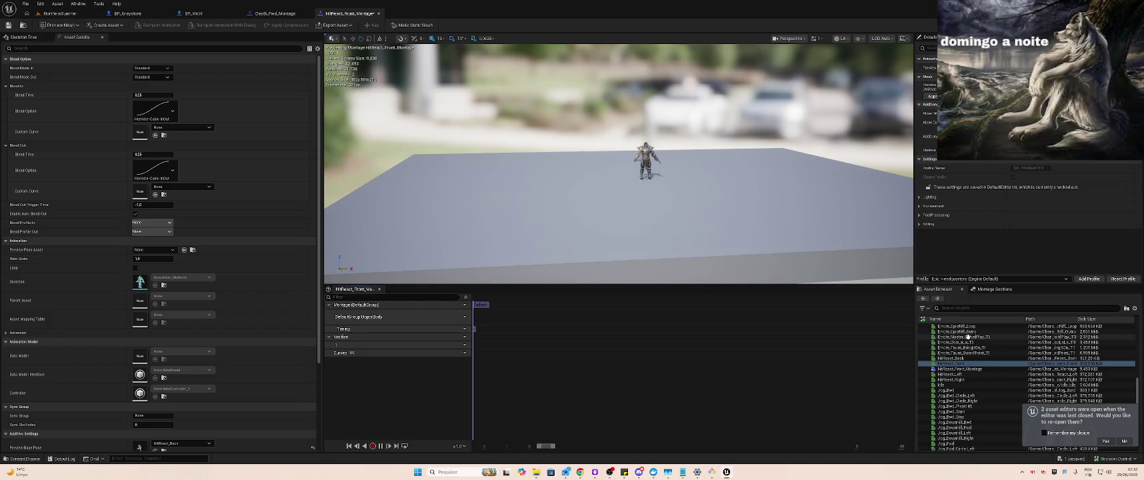
pyautogui.moveTo(955, 363)
pyautogui.mouseDown()
pyautogui.moveTo(504, 324)
pyautogui.moveTo(504, 314)
pyautogui.mouseUp()
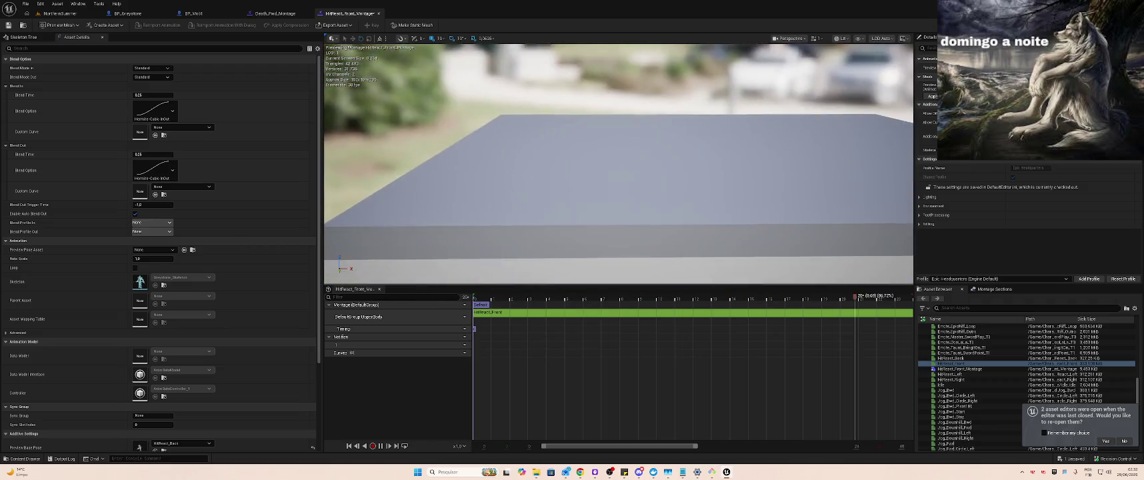
# Change the slot to DefaultGroup.FullBody_YawAdjust and replace the segment with HitReact_Front
pyautogui.click(463, 317)
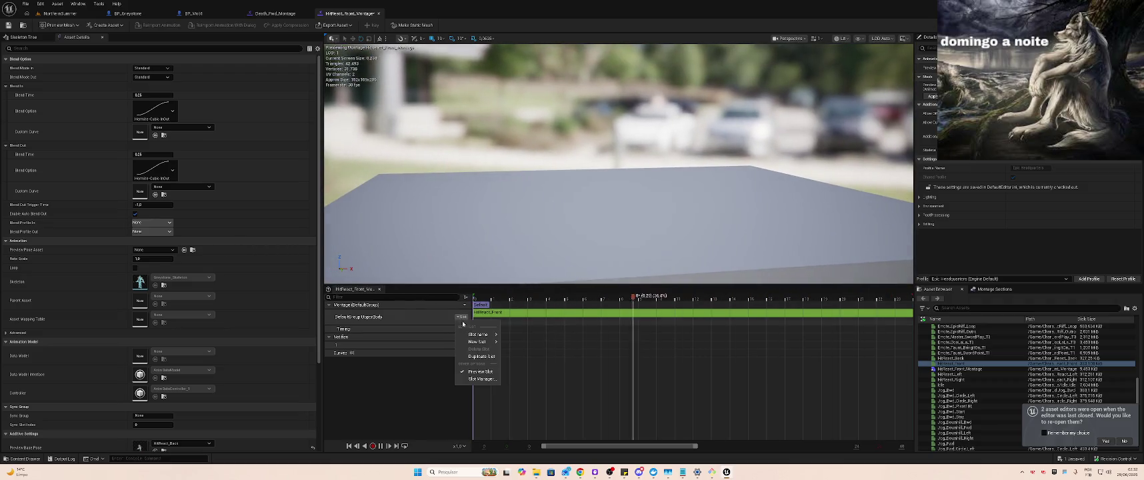
pyautogui.moveTo(480, 334)
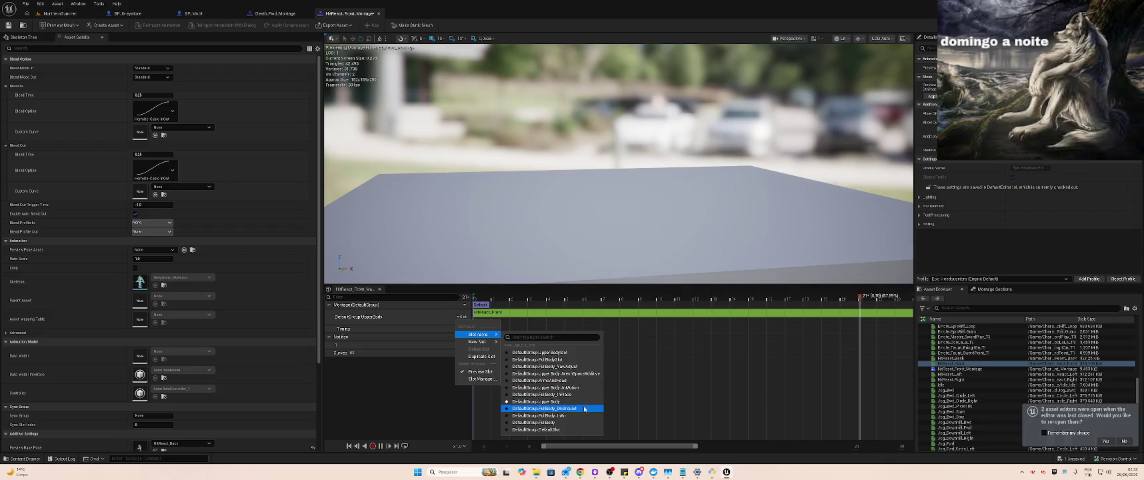
pyautogui.click(593, 367)
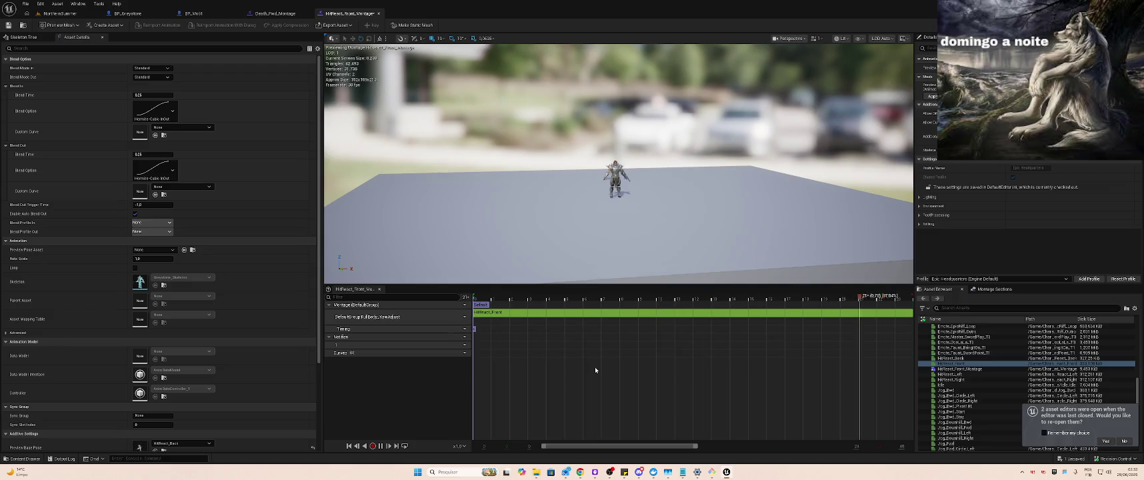
pyautogui.press('Delete')
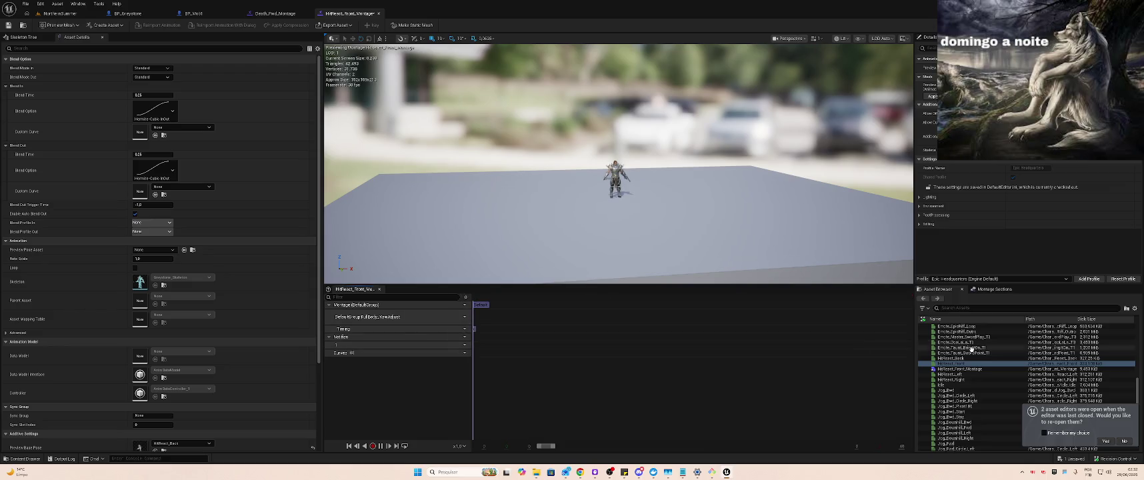
pyautogui.moveTo(943, 368); pyautogui.dragTo(942, 371)
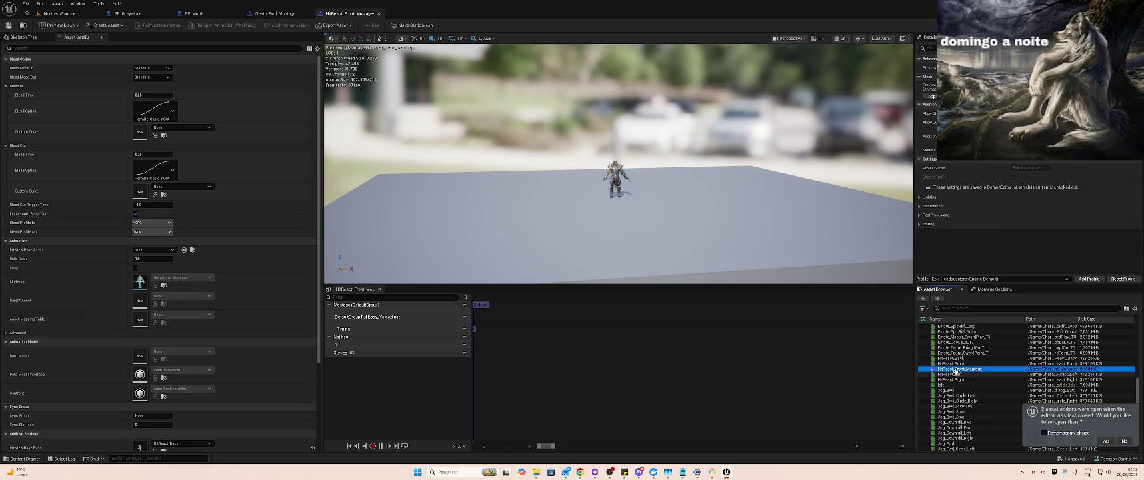
pyautogui.moveTo(952, 363); pyautogui.dragTo(500, 315)
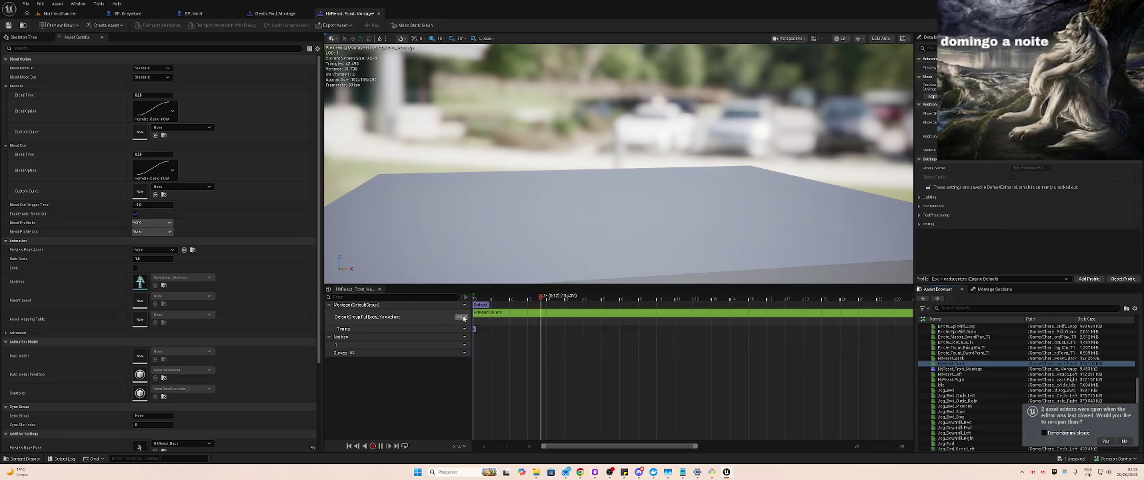
pyautogui.click(59, 14)
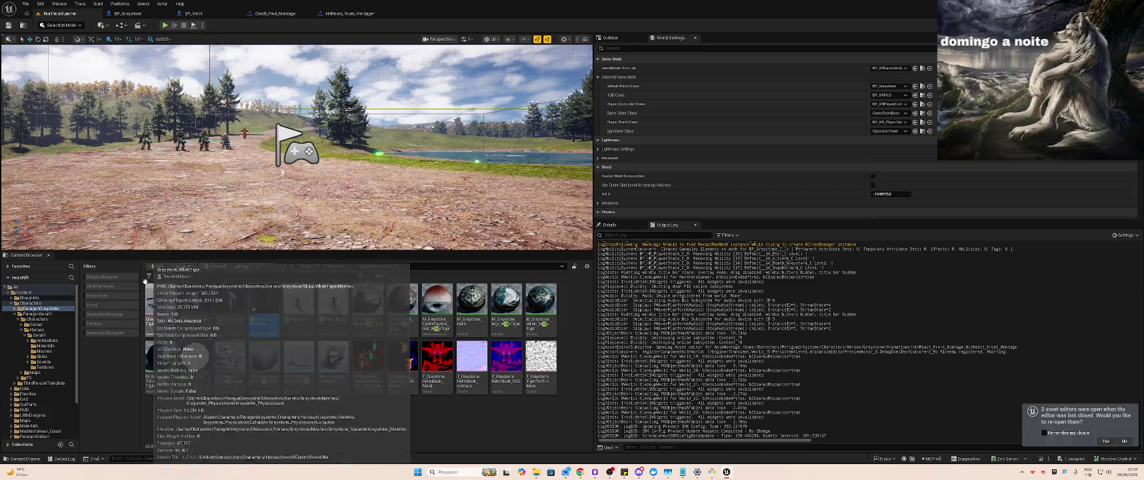
# Clear the 'hit' search, browse Blueprints > Enemies > AI, and open ABP_Mob
pyautogui.click(165, 276)
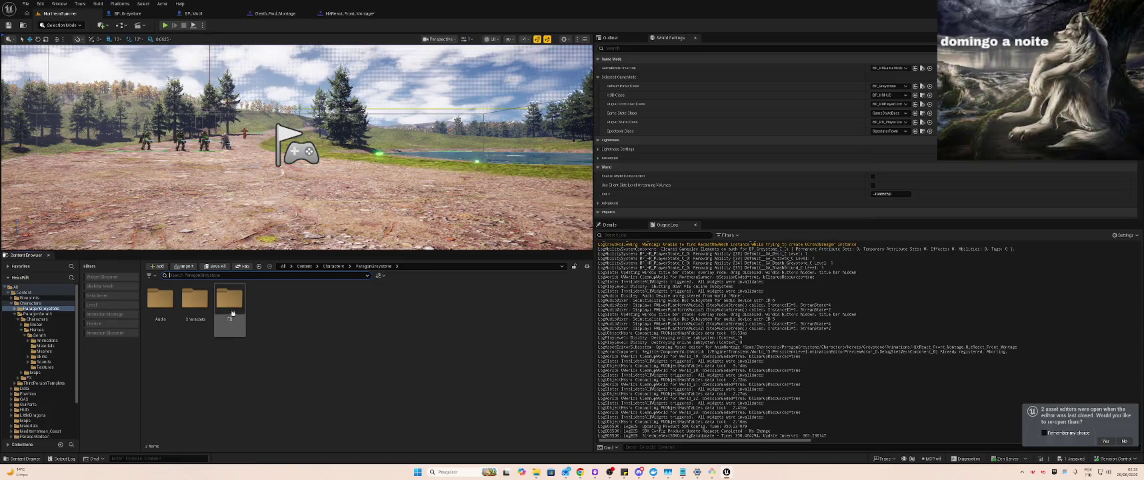
pyautogui.click(30, 297)
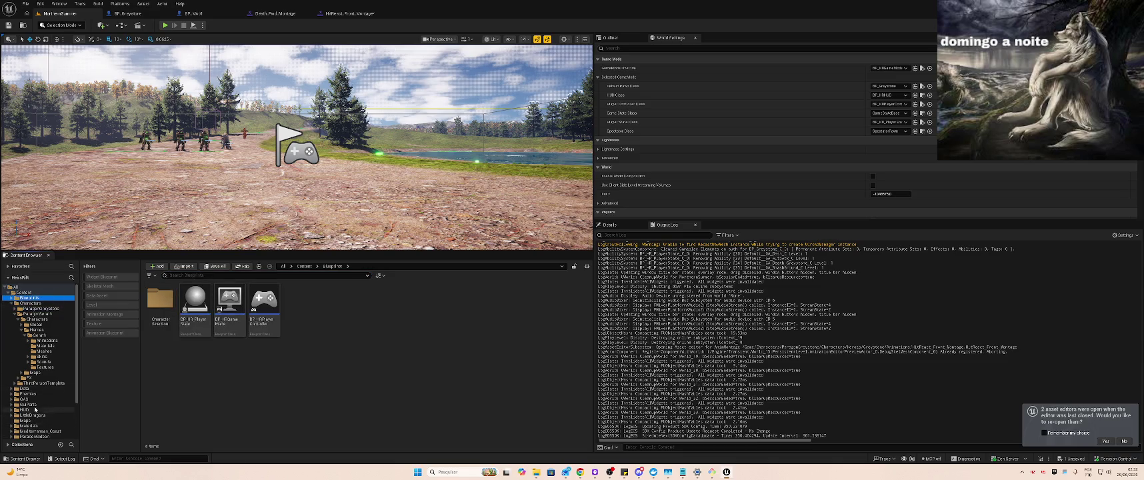
pyautogui.click(32, 395)
pyautogui.click(161, 300)
pyautogui.doubleClick(161, 300)
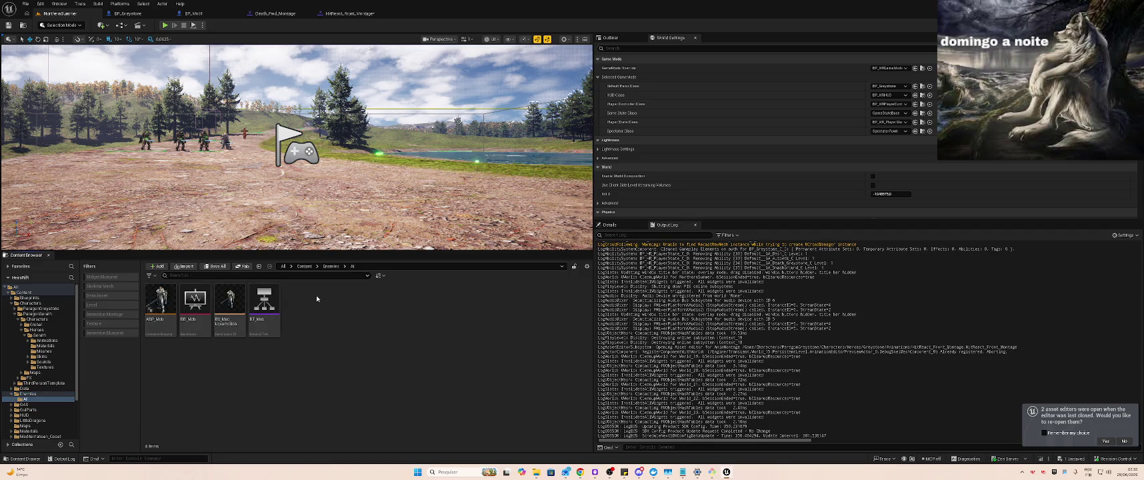
pyautogui.click(160, 300)
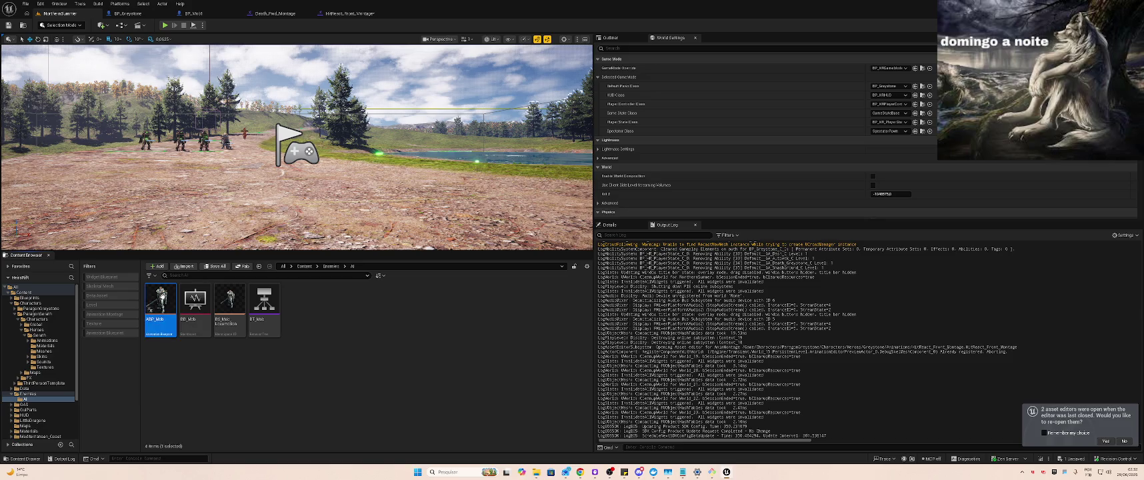
pyautogui.doubleClick(170, 301)
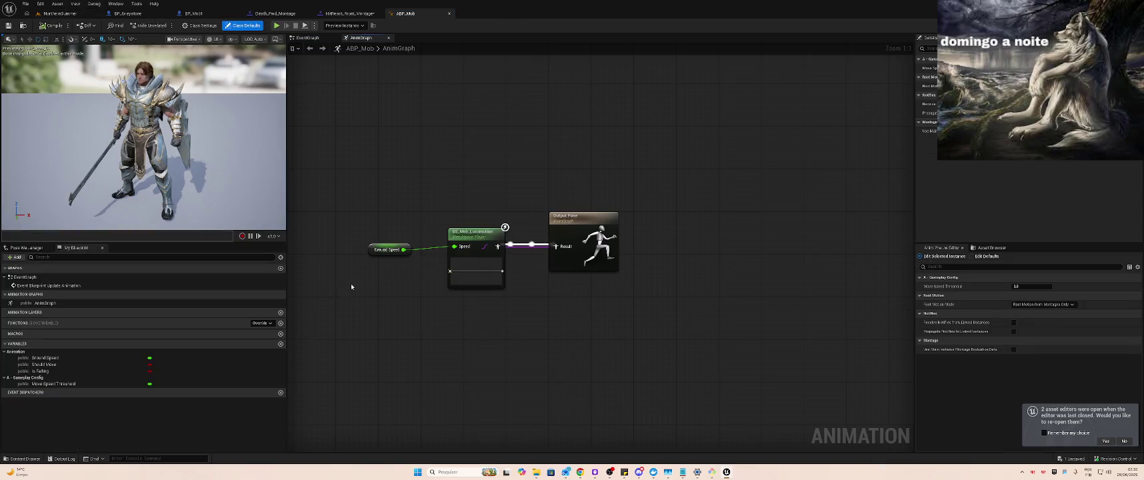
# Inspect the BS_Mob_Locomotion and Output Pose nodes, comparing ABP_Mob's EventGraph and AnimGraph
pyautogui.click(487, 237)
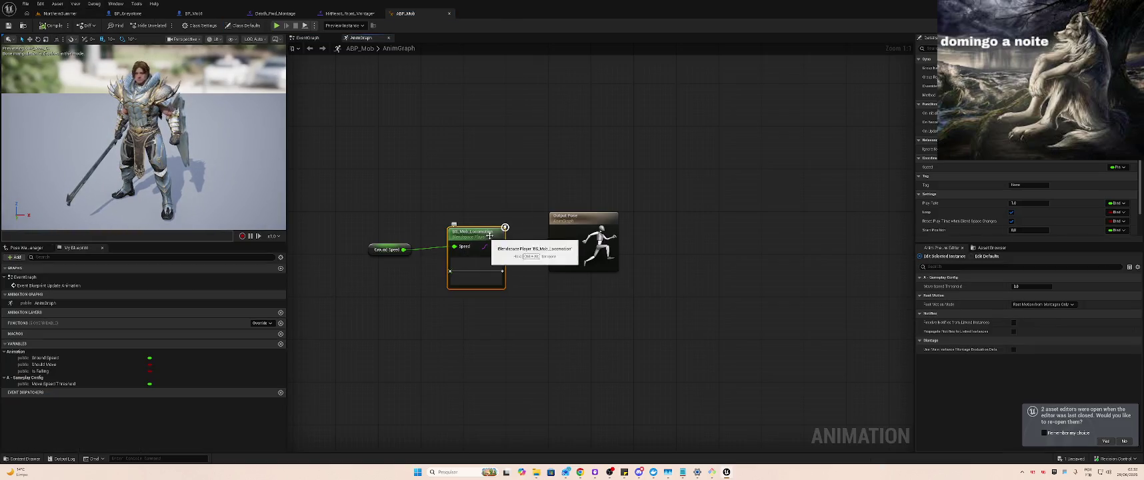
pyautogui.click(589, 232)
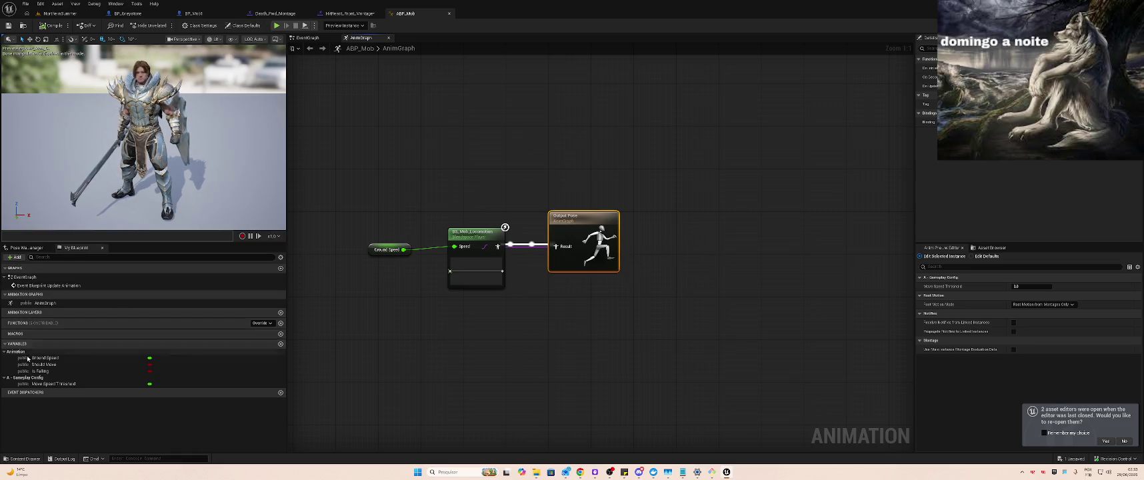
pyautogui.doubleClick(82, 286)
pyautogui.click(37, 250)
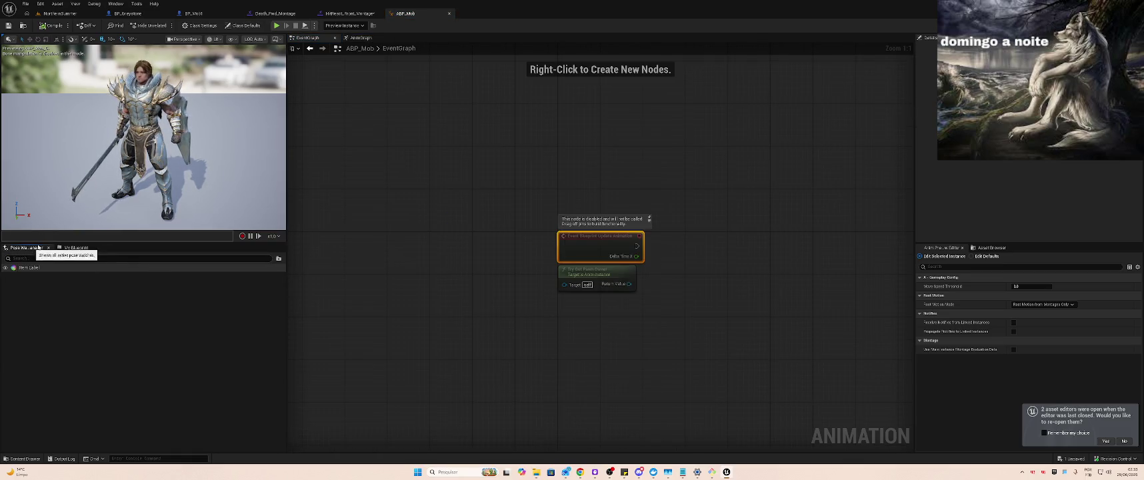
pyautogui.click(361, 38)
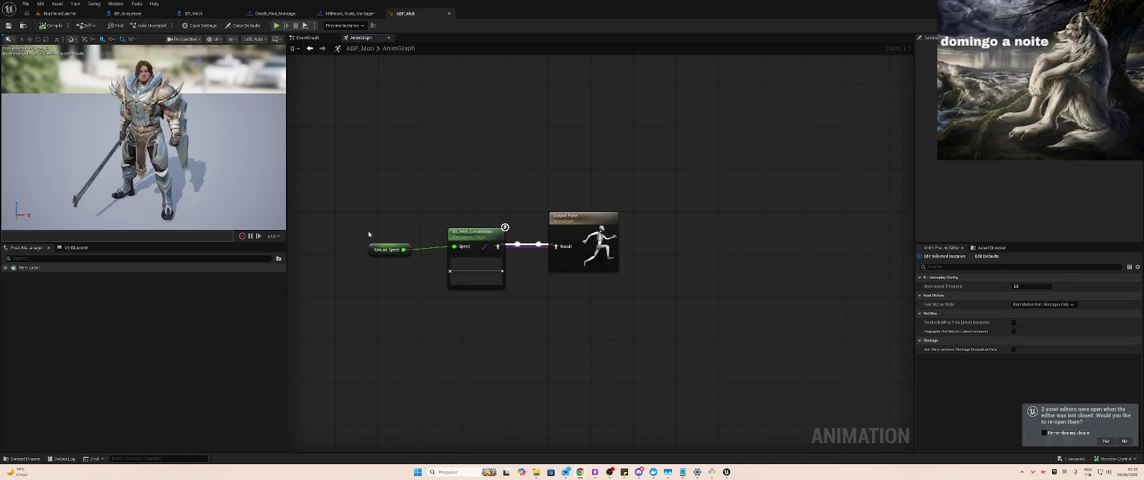
pyautogui.click(584, 240)
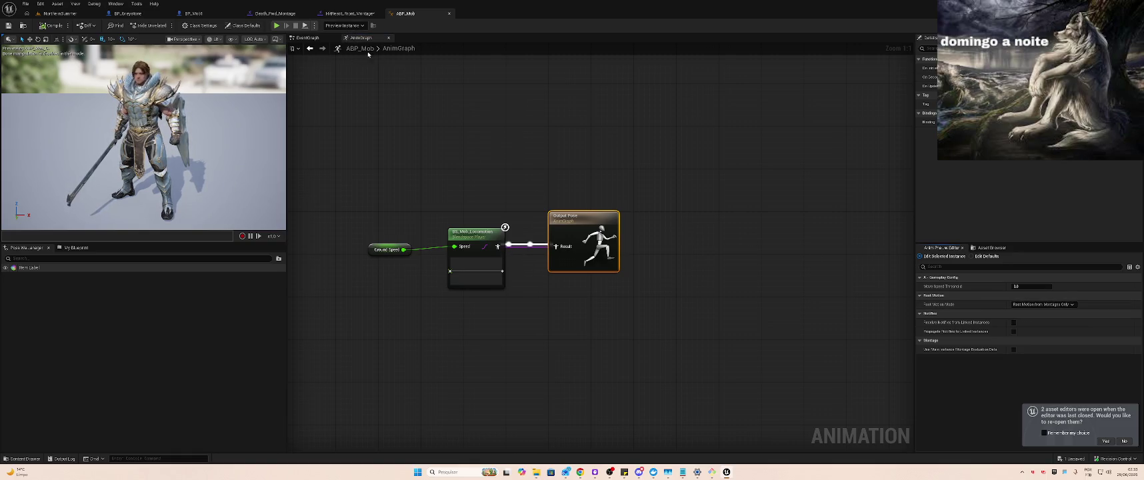
pyautogui.click(308, 38)
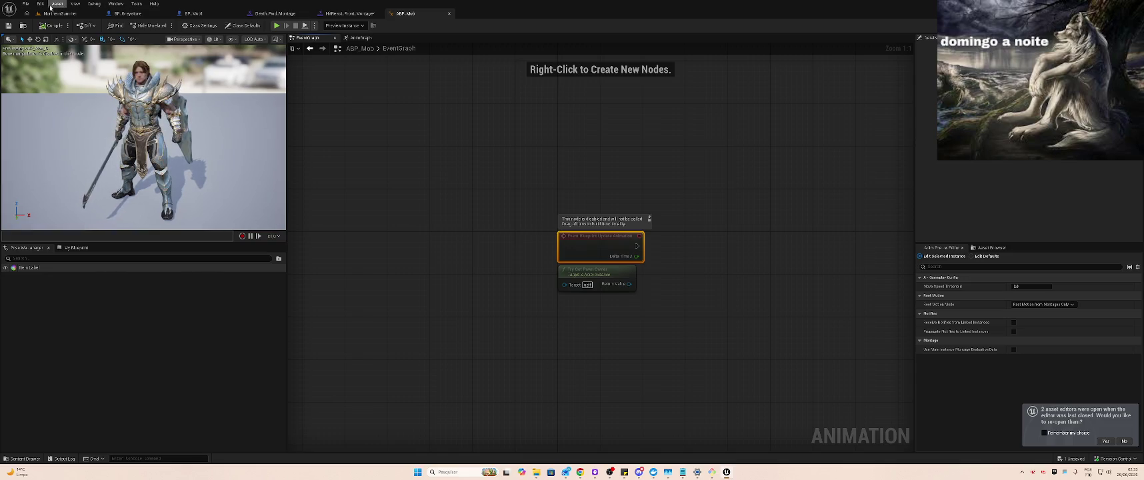
pyautogui.click(358, 37)
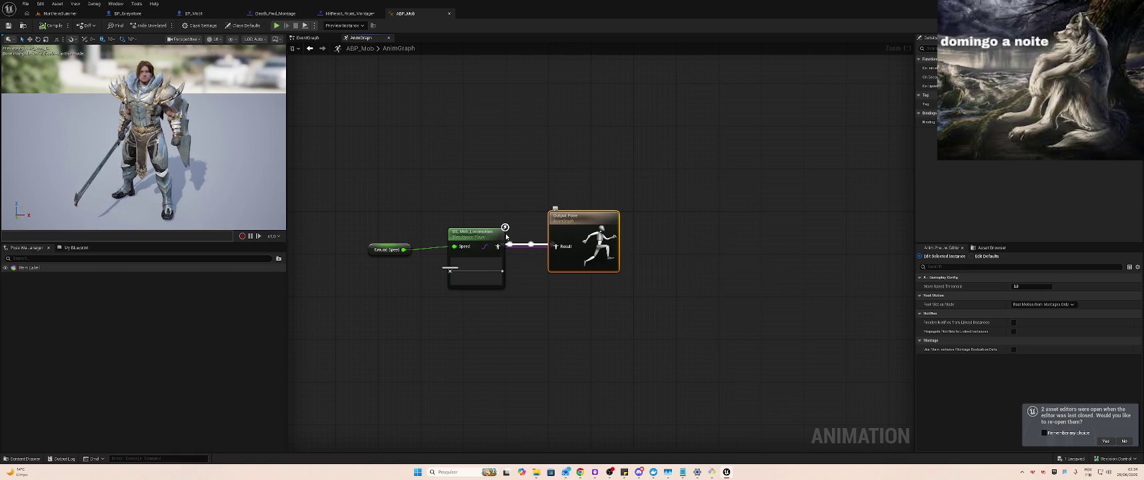
# Open the BS_Mob_Locomotion blend space and search its Asset Details for 'slot'
pyautogui.doubleClick(475, 236)
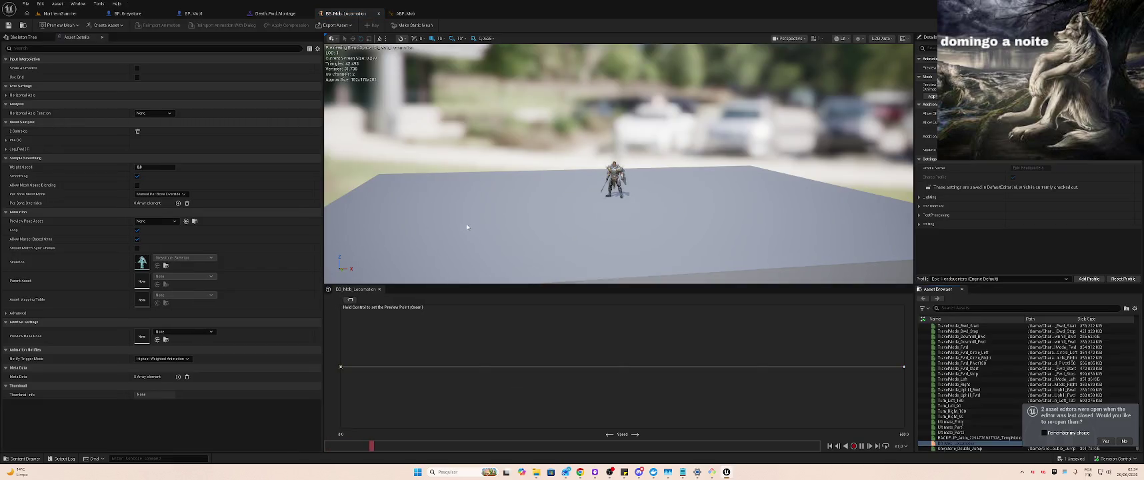
pyautogui.write('elot')
pyautogui.click(9, 48)
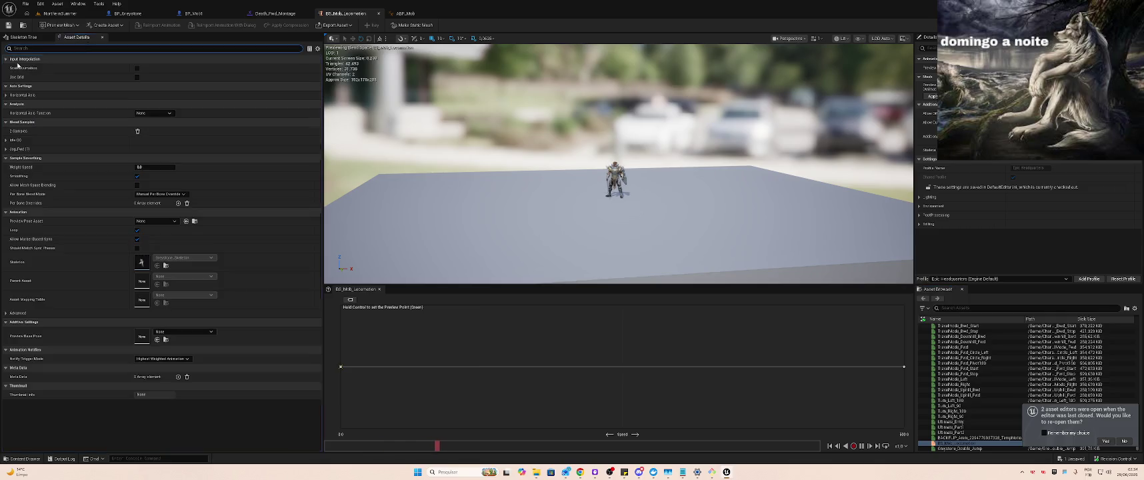
# Add a Slot 'DefaultSlot' node to the ABP_Mob AnimGraph via the action search
pyautogui.click(406, 13)
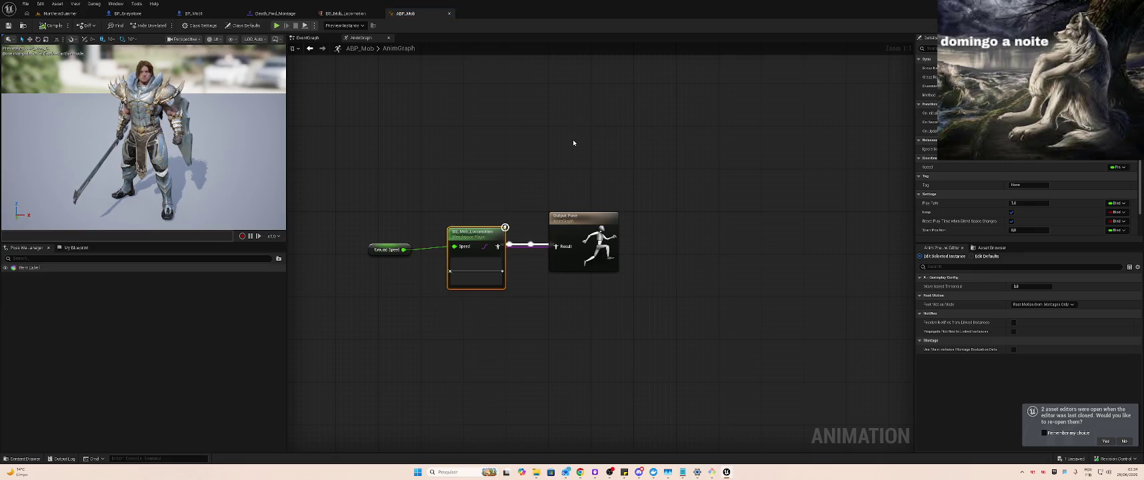
pyautogui.moveTo(510, 132); pyautogui.dragTo(639, 143)
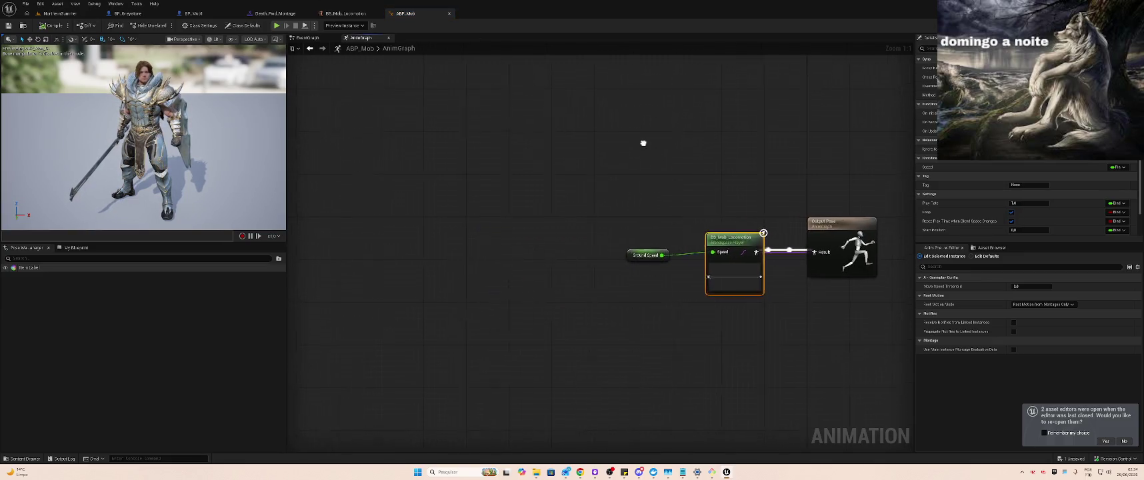
pyautogui.rightClick(504, 192)
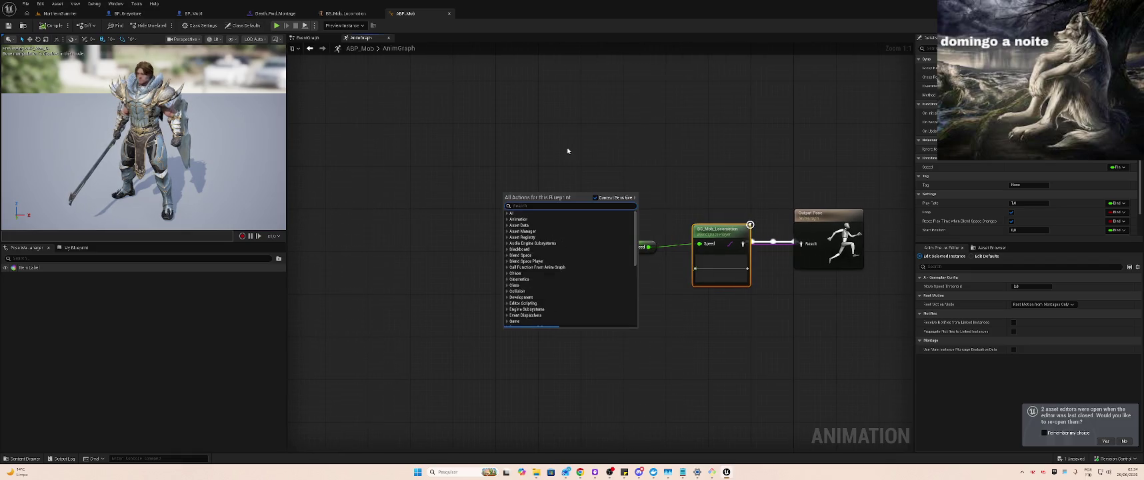
pyautogui.write('default')
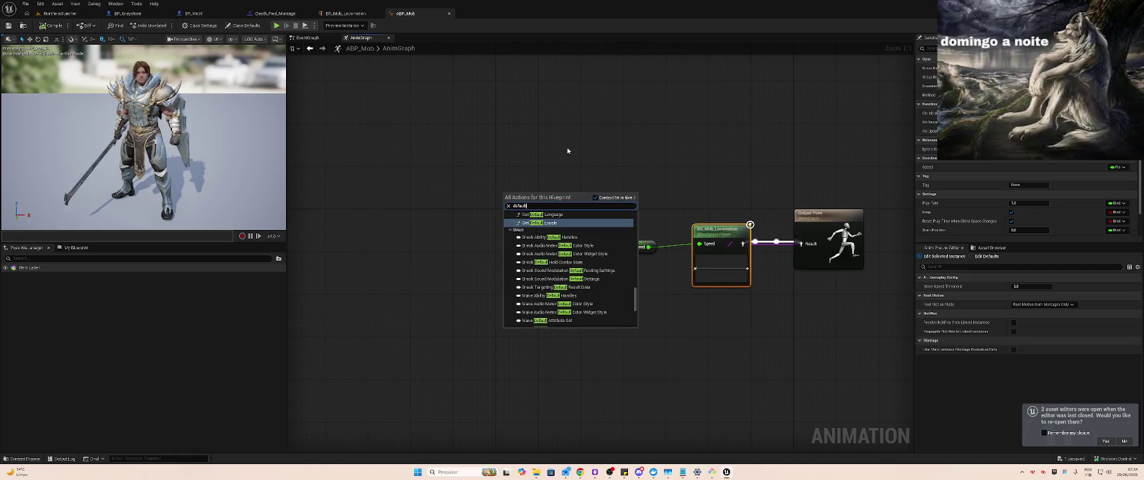
pyautogui.press('BackSpace')
pyautogui.press('BackSpace')
pyautogui.press('BackSpace')
pyautogui.moveTo(635, 293); pyautogui.dragTo(636, 194)
pyautogui.click(507, 213)
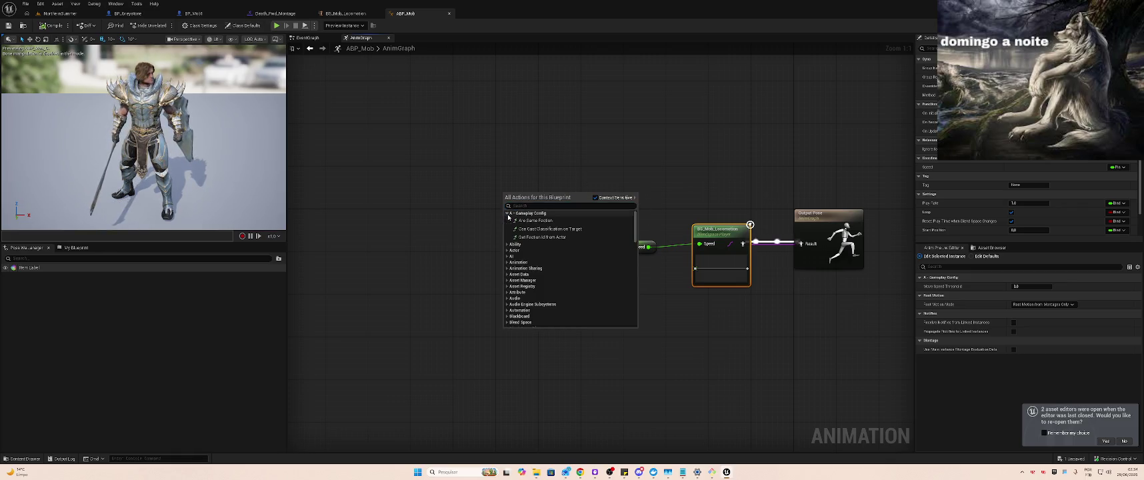
pyautogui.write('def')
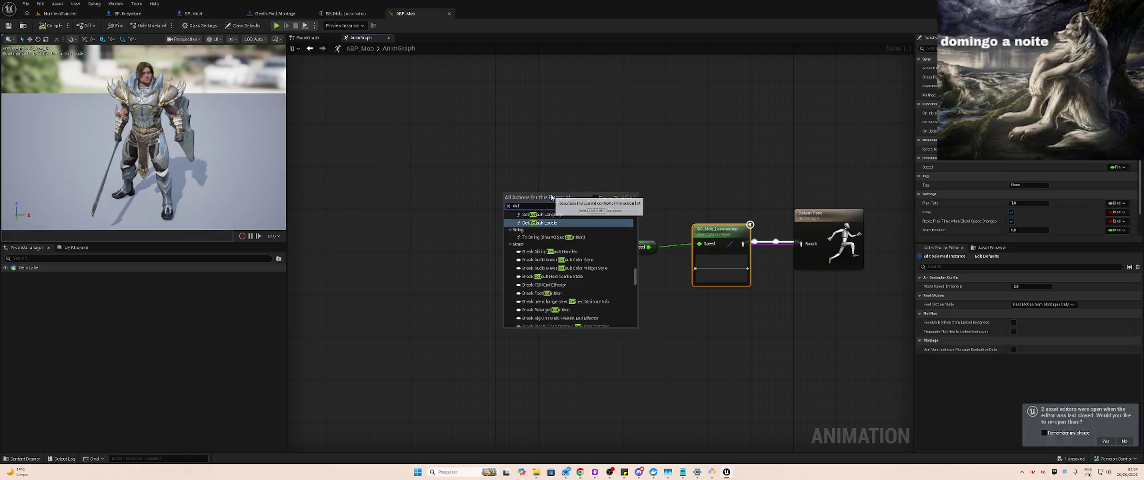
pyautogui.write('ault slot')
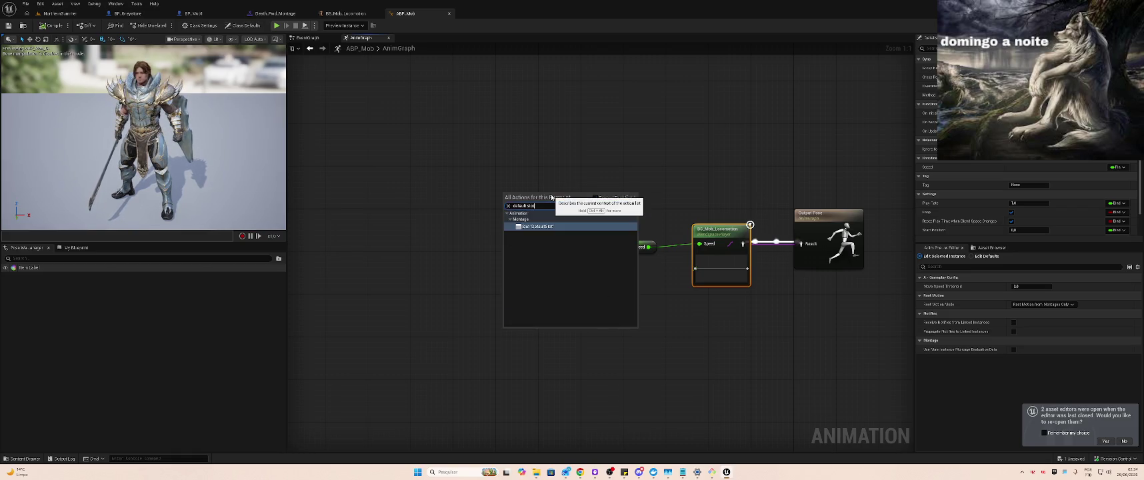
pyautogui.press('Return')
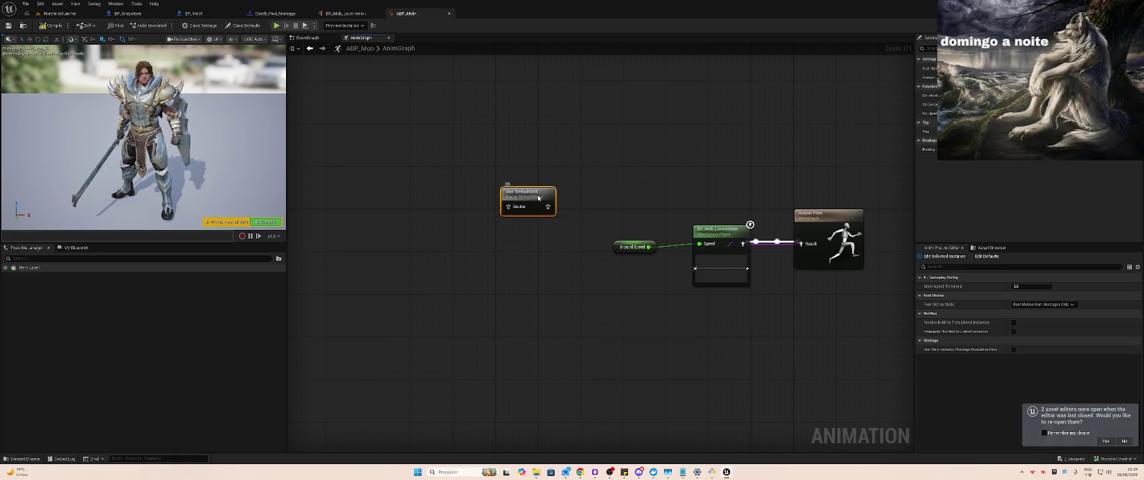
# Move the DefaultSlot node near the locomotion nodes and close the BS_Mob_Locomotion editor
pyautogui.moveTo(544, 193); pyautogui.dragTo(561, 224)
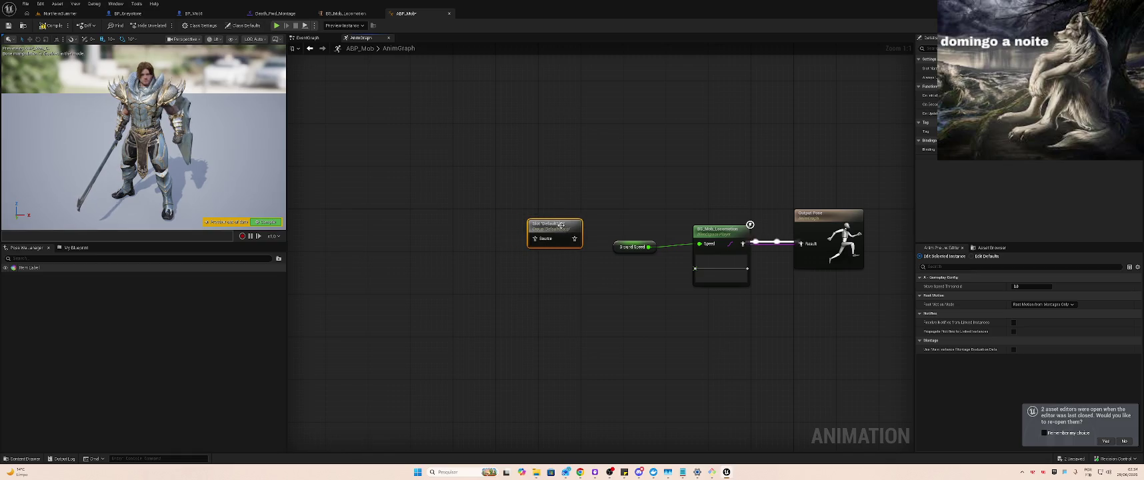
pyautogui.click(351, 15)
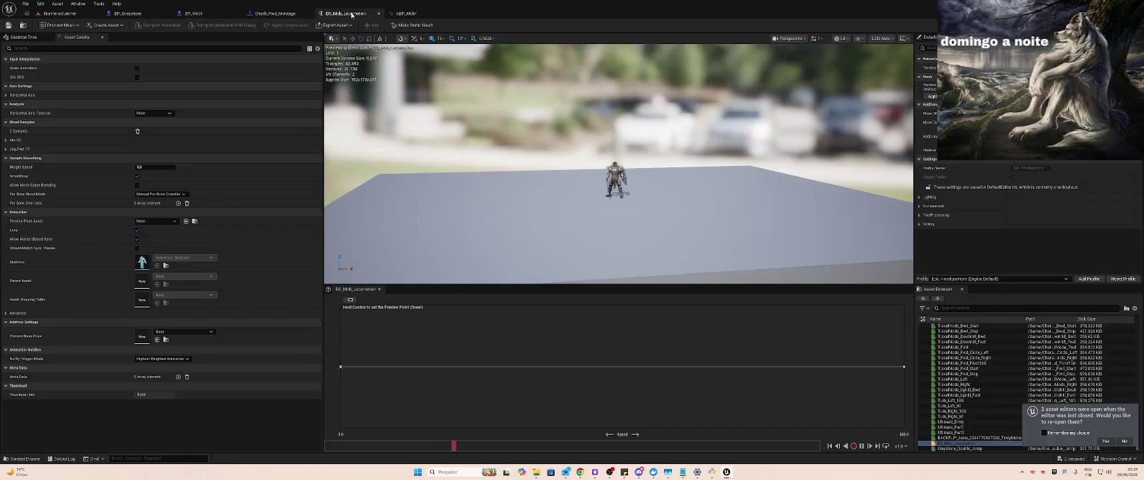
pyautogui.click(378, 13)
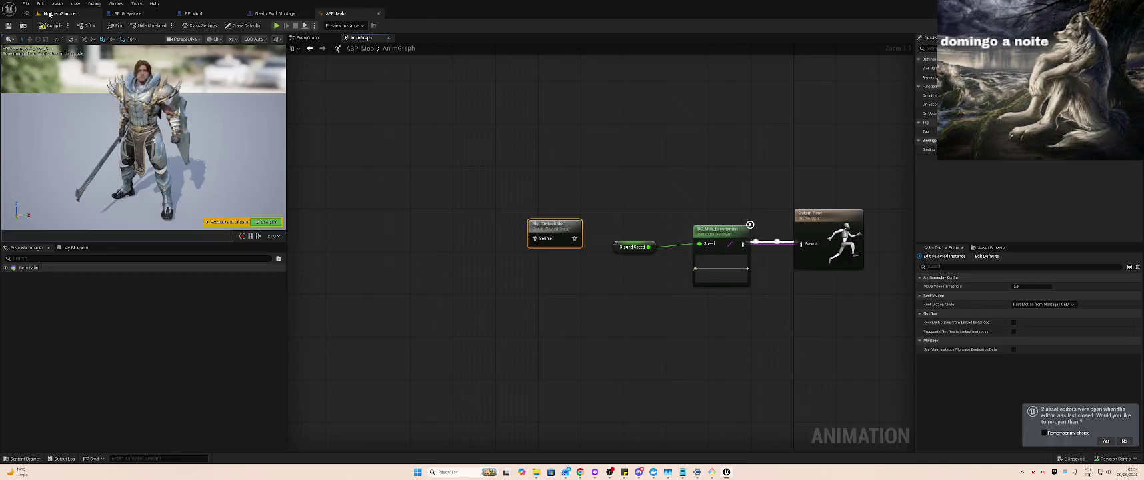
# Browse to ParagonGreystone > Characters > Heroes > Greystone and select Greystone_AnimBlueprint
pyautogui.click(60, 13)
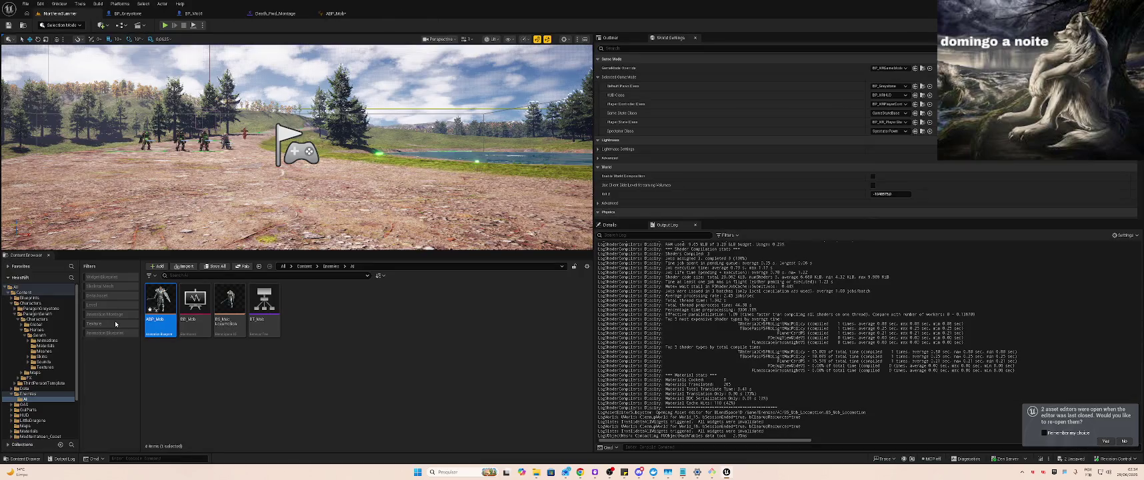
pyautogui.click(50, 311)
pyautogui.doubleClick(195, 301)
pyautogui.doubleClick(166, 300)
pyautogui.hotkey('alt', 'Left')
pyautogui.doubleClick(194, 300)
pyautogui.doubleClick(168, 304)
pyautogui.doubleClick(170, 307)
pyautogui.hotkey('alt', 'Left')
pyautogui.click(337, 301)
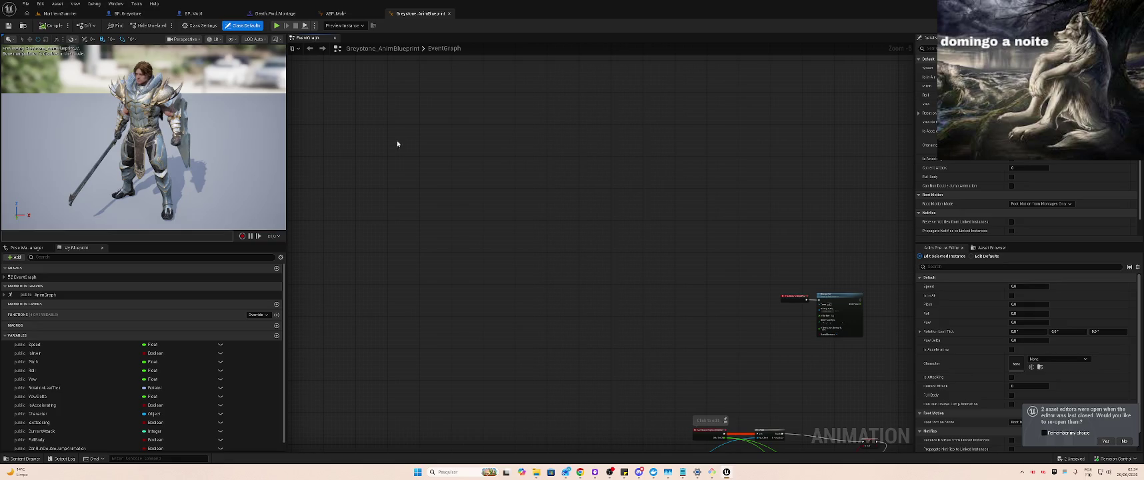
# View Greystone's AnimGraph and pan across its Upper Body Layer nodes
pyautogui.click(19, 277)
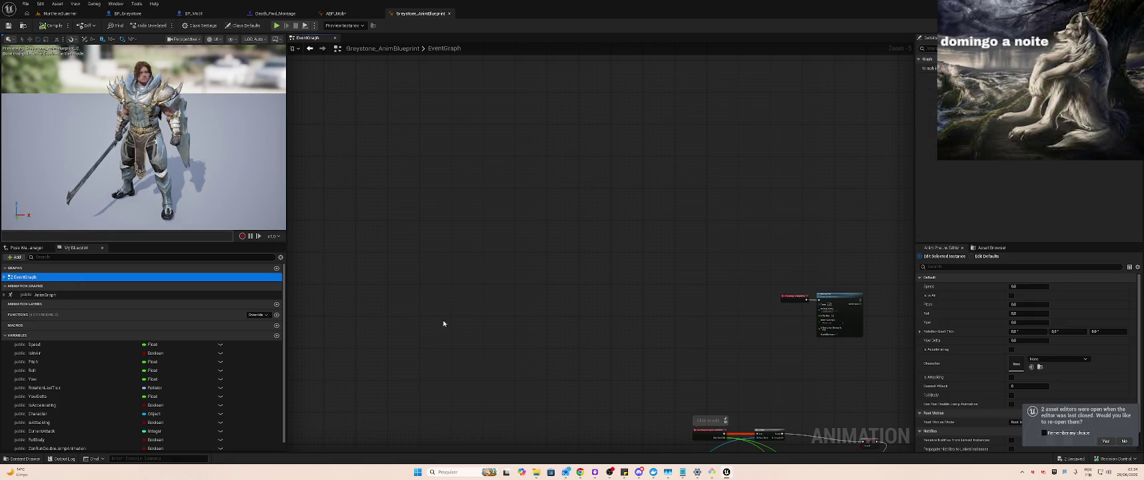
pyautogui.doubleClick(81, 297)
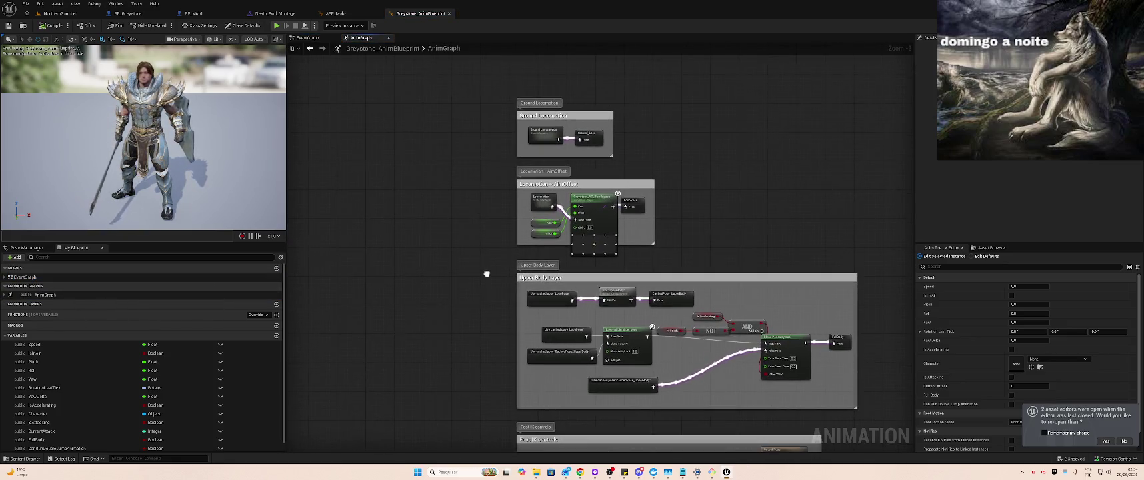
pyautogui.scroll(3, 503, 233)
pyautogui.moveTo(452, 225)
pyautogui.mouseDown()
pyautogui.moveTo(395, 66)
pyautogui.moveTo(363, 212)
pyautogui.mouseUp()
pyautogui.moveTo(400, 166)
pyautogui.mouseDown()
pyautogui.moveTo(374, 174)
pyautogui.moveTo(362, 224)
pyautogui.moveTo(395, 281)
pyautogui.moveTo(420, 288)
pyautogui.mouseUp()
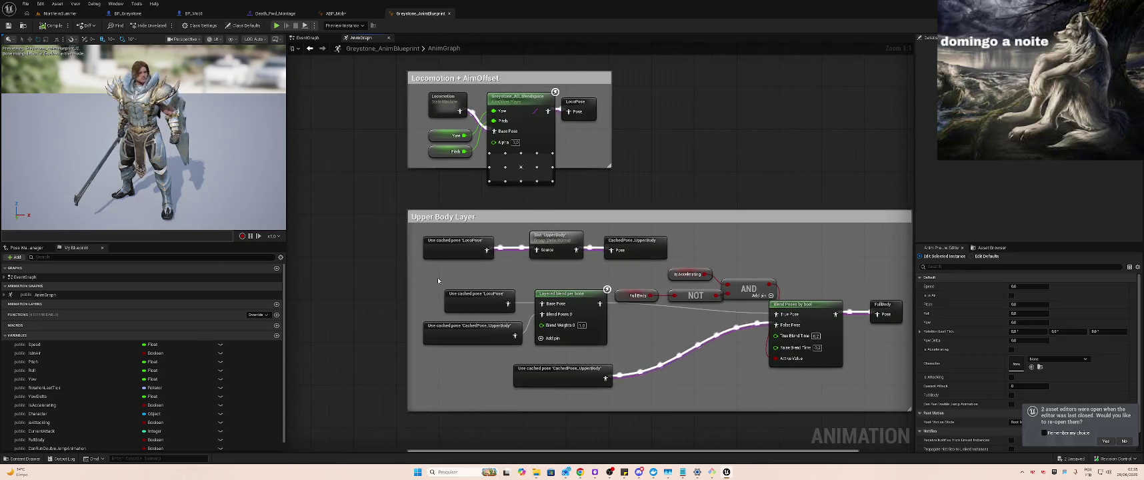
pyautogui.click(348, 13)
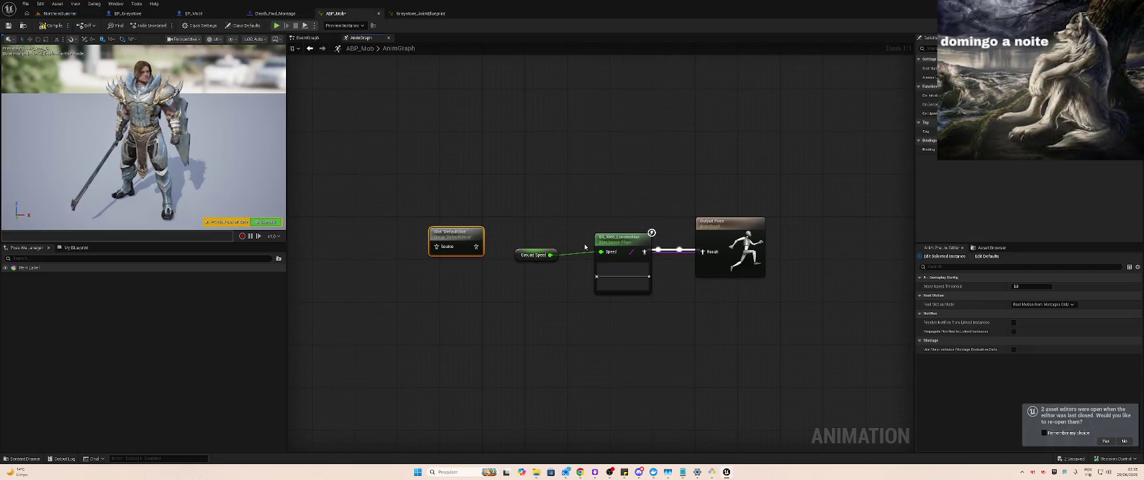
# Place DefaultSlot between BS_Mob_Locomotion and Output Pose, wire its Source, and save ABP_Mob
pyautogui.moveTo(459, 233); pyautogui.dragTo(677, 196)
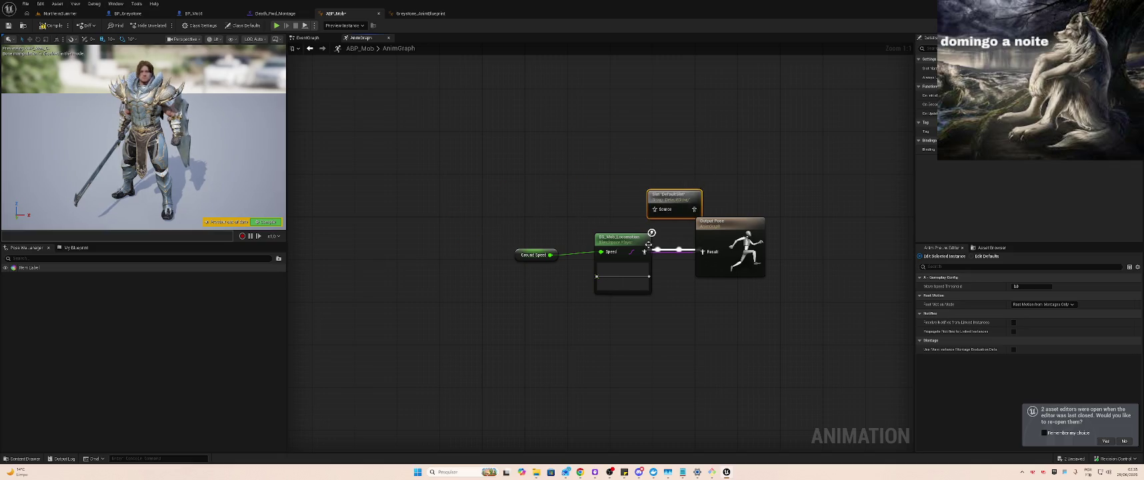
pyautogui.moveTo(646, 251)
pyautogui.mouseDown()
pyautogui.moveTo(655, 210)
pyautogui.moveTo(514, 291)
pyautogui.mouseUp()
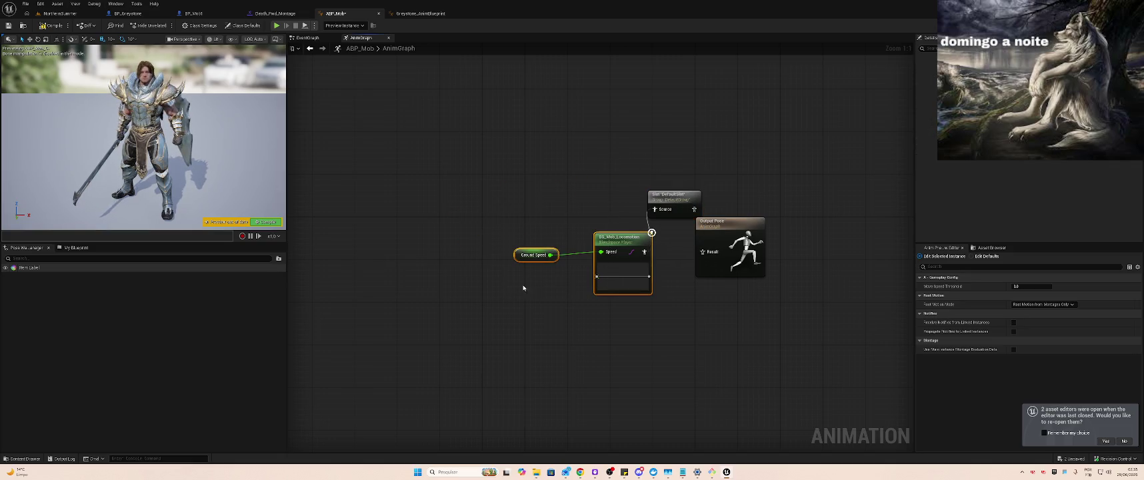
pyautogui.moveTo(620, 244); pyautogui.dragTo(579, 239)
pyautogui.moveTo(688, 199)
pyautogui.mouseDown()
pyautogui.moveTo(656, 220)
pyautogui.moveTo(659, 246)
pyautogui.moveTo(703, 253)
pyautogui.moveTo(679, 237)
pyautogui.mouseUp()
pyautogui.click(656, 194)
pyautogui.hotkey('ctrl', 's')
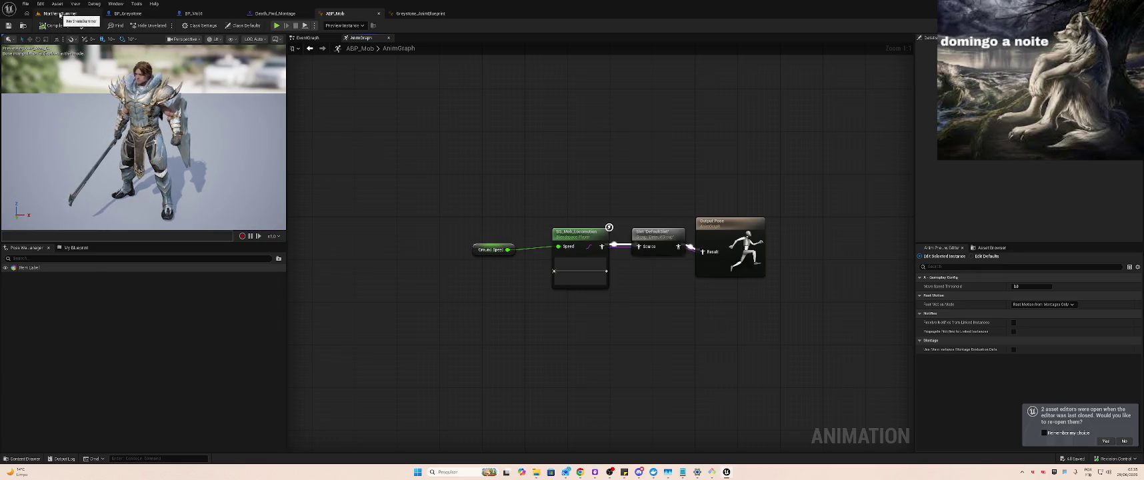
# Switch via the level editor and ABP_Mob over to the Death_Fwd_Montage editor
pyautogui.click(60, 14)
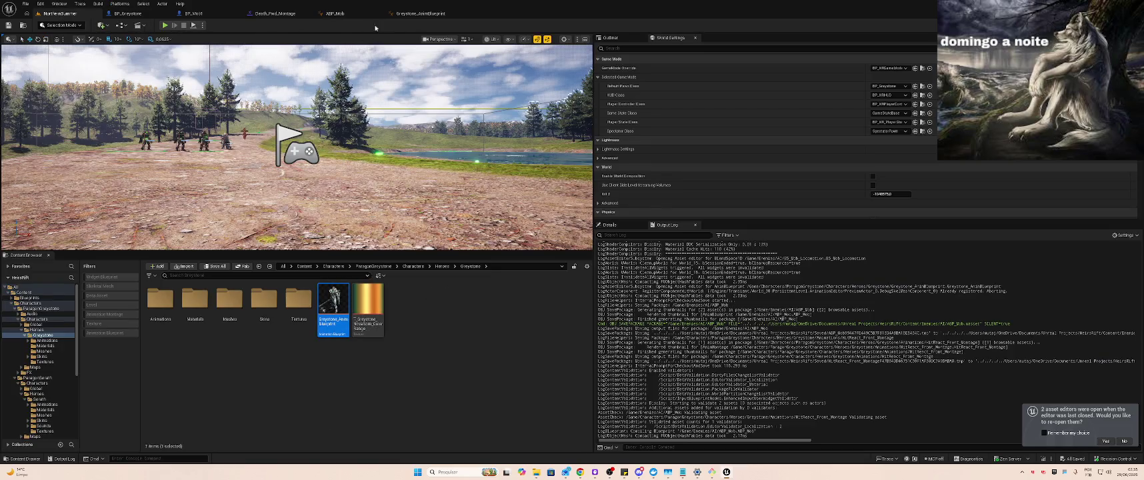
pyautogui.click(337, 13)
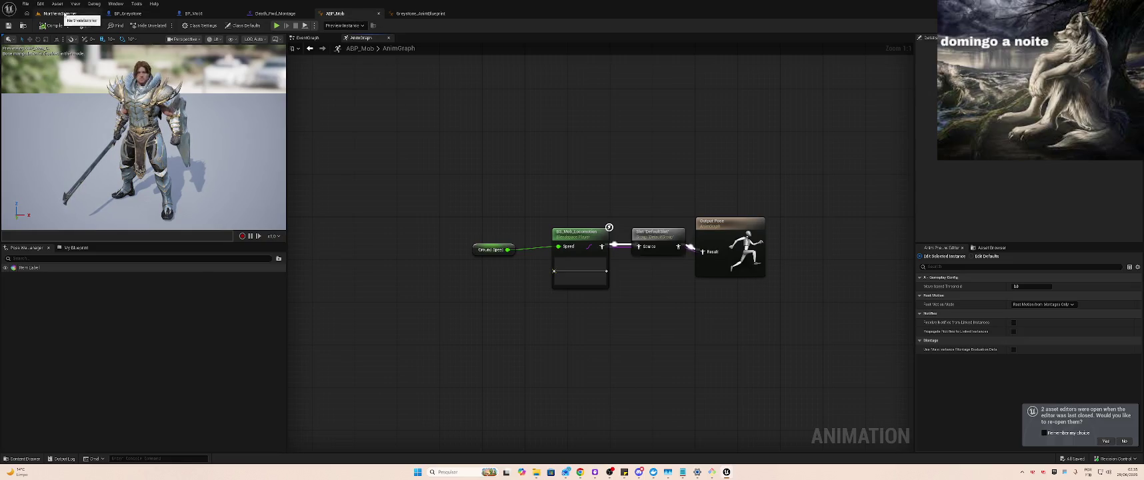
pyautogui.click(275, 14)
# Add a DefaultSlot track to Death_Fwd_Montage, then delete it again
pyautogui.click(464, 318)
pyautogui.write('defa')
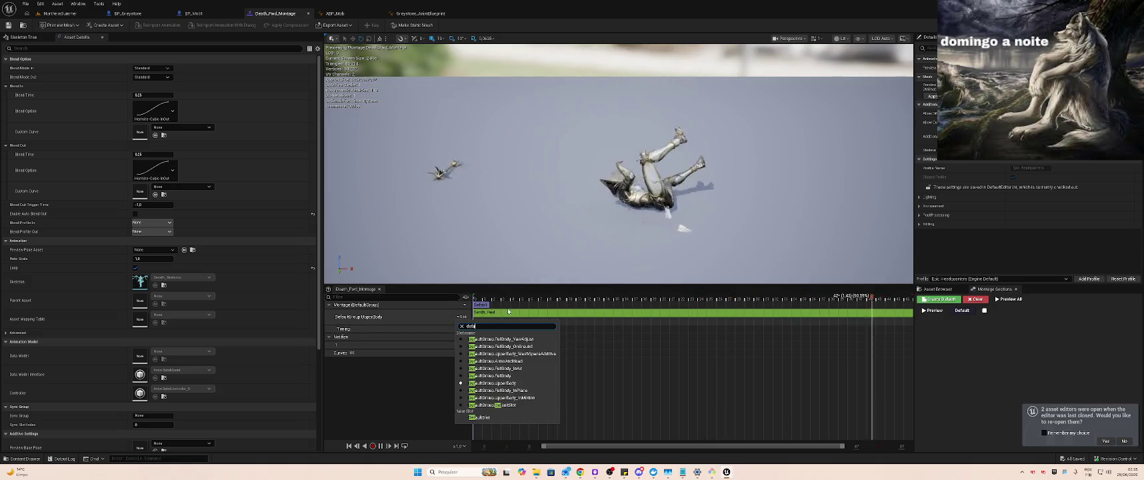
pyautogui.click(483, 418)
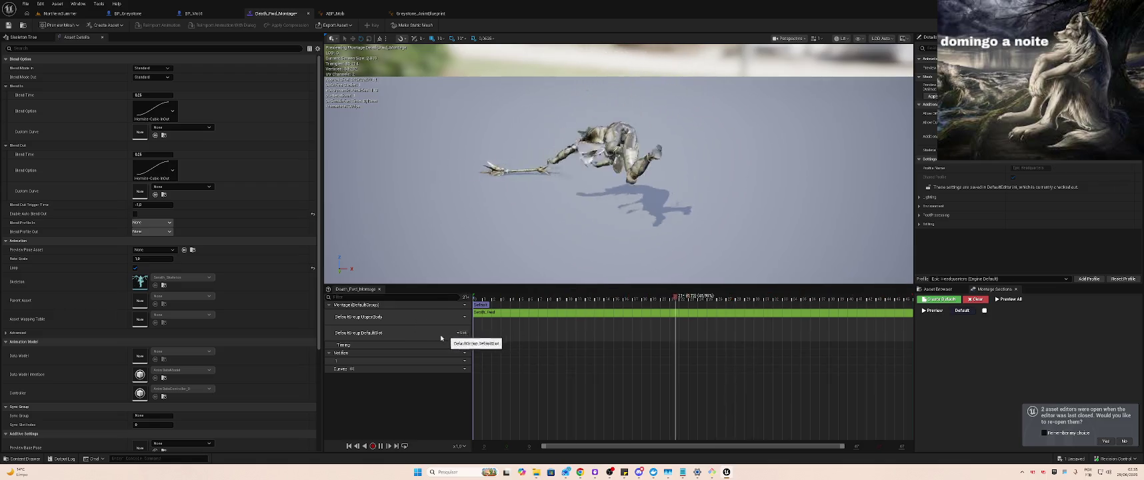
pyautogui.click(462, 333)
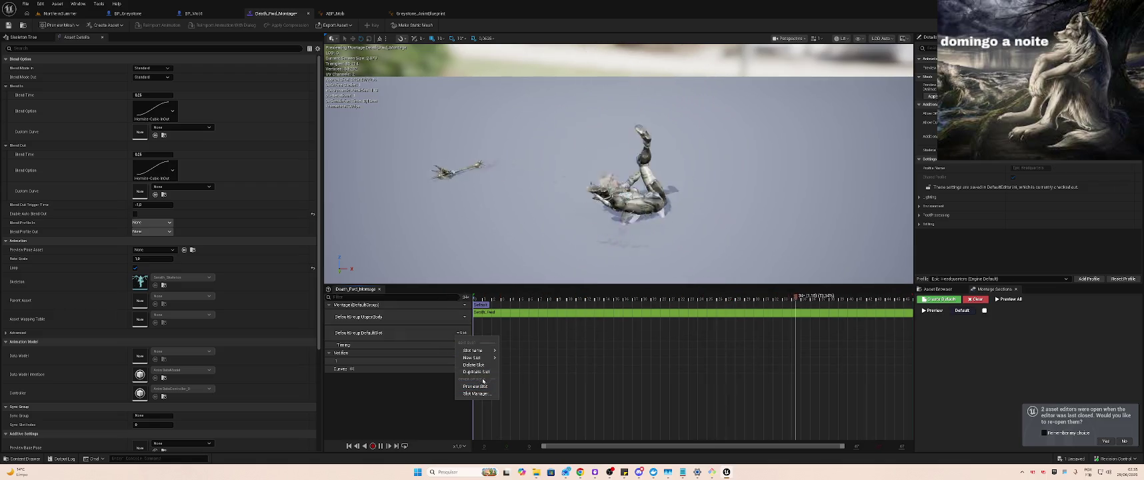
pyautogui.click(474, 365)
# Rename the UpperBody track to DefaultSlot, undo it back to UpperBody, and close the montage
pyautogui.click(463, 318)
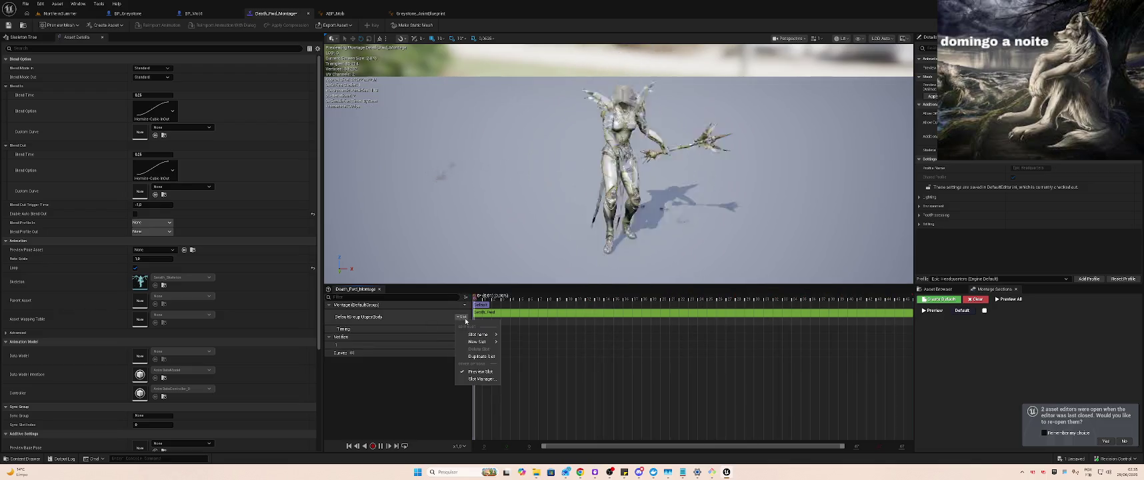
pyautogui.moveTo(479, 334)
pyautogui.click(554, 413)
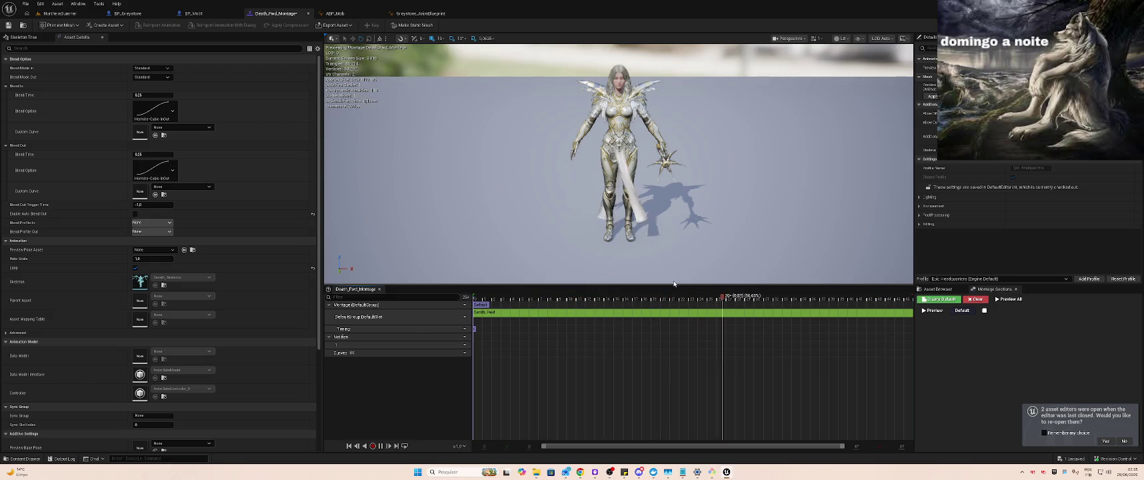
pyautogui.hotkey('ctrl', 'z')
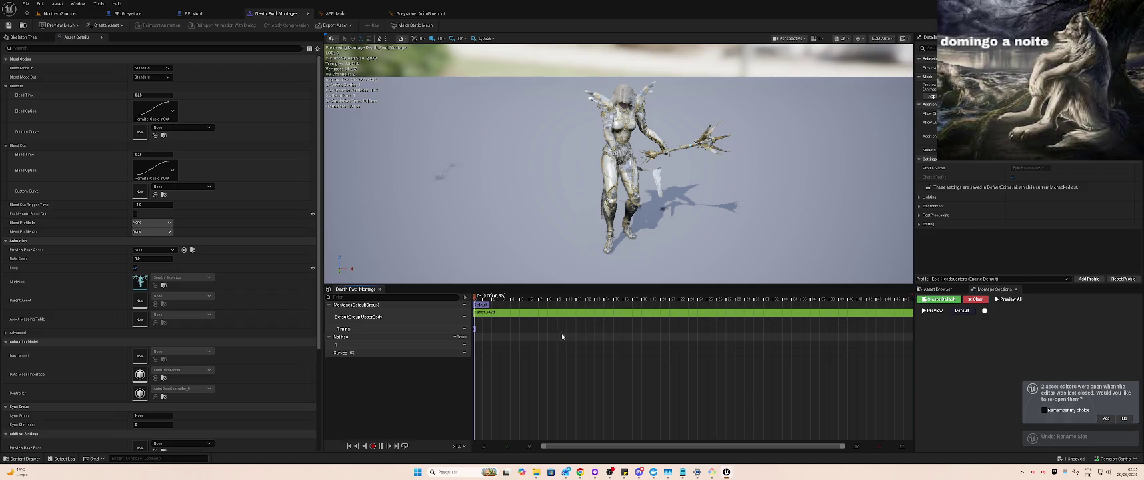
pyautogui.click(308, 13)
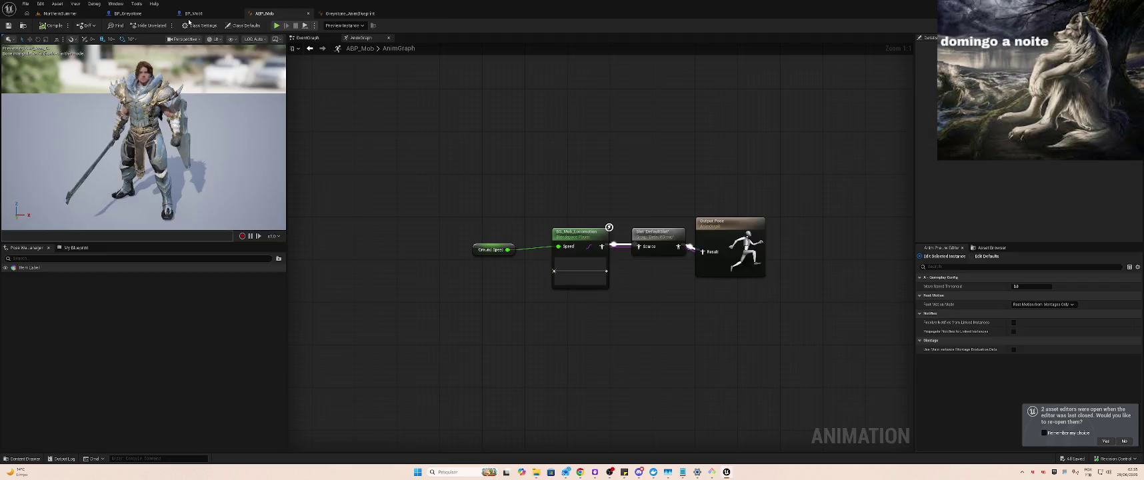
# Open ABP_Mob from the Enemies/AI folder, then locate HitReact_Front_Montage from the mob blueprint's defaults
pyautogui.click(59, 13)
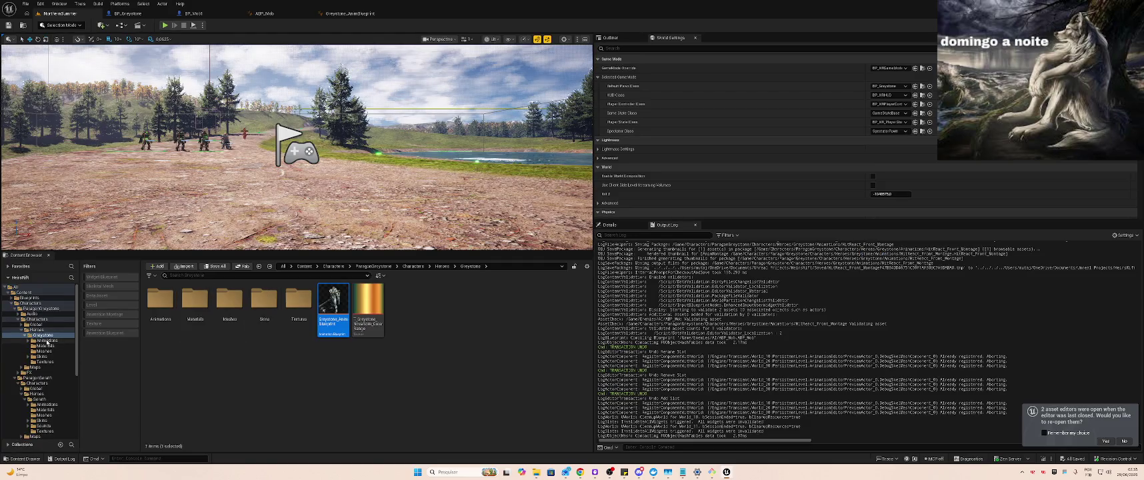
pyautogui.scroll(-3, 41, 333)
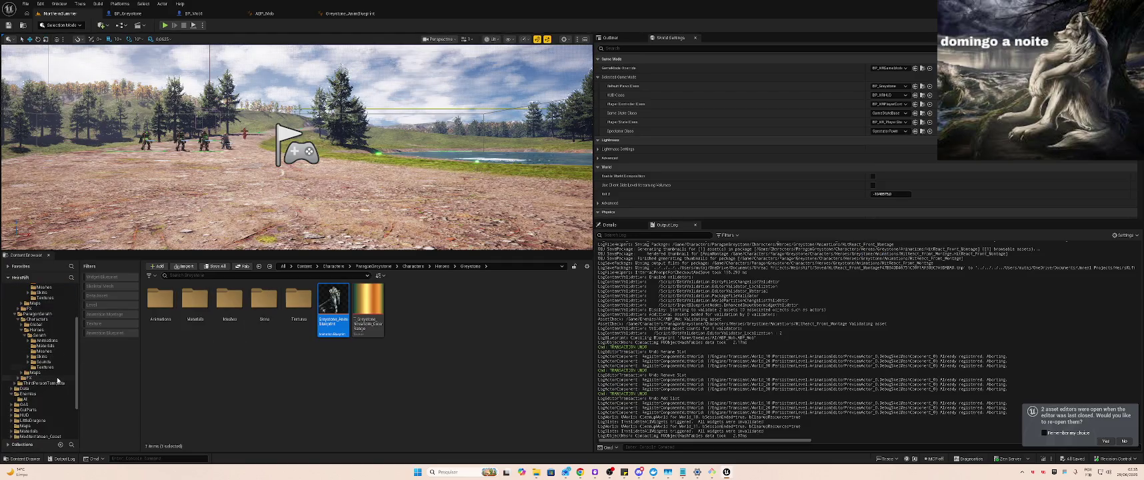
pyautogui.click(43, 398)
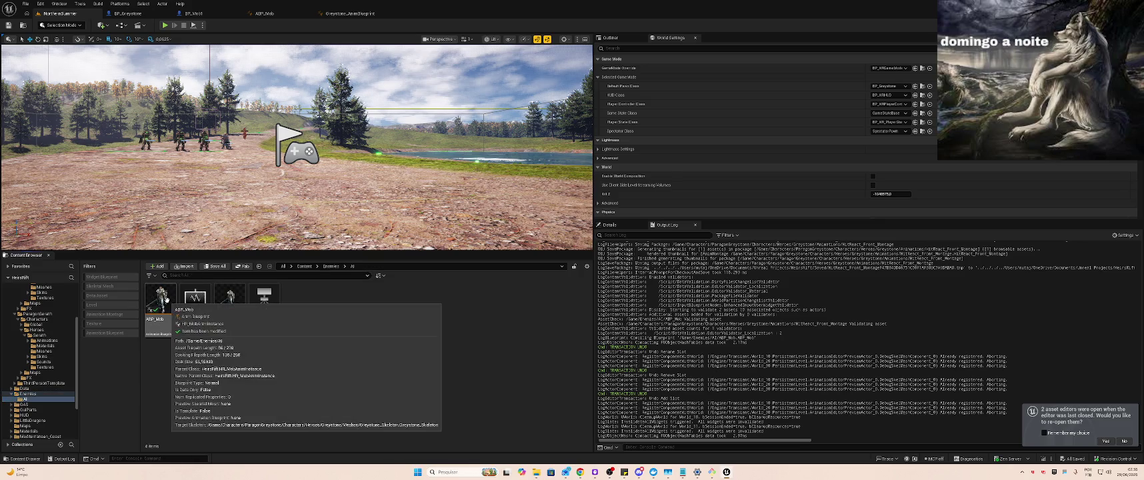
pyautogui.doubleClick(161, 300)
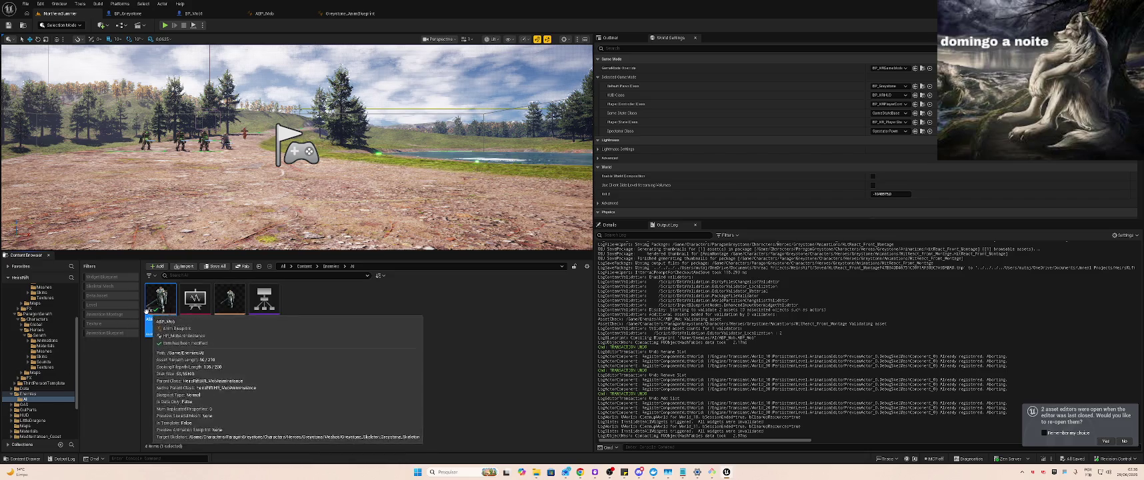
pyautogui.click(197, 16)
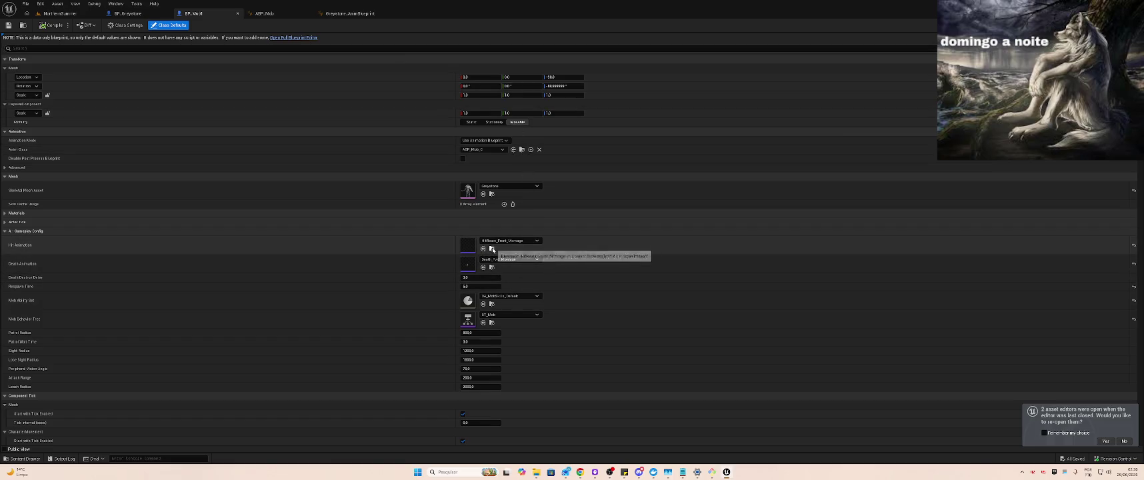
pyautogui.click(482, 250)
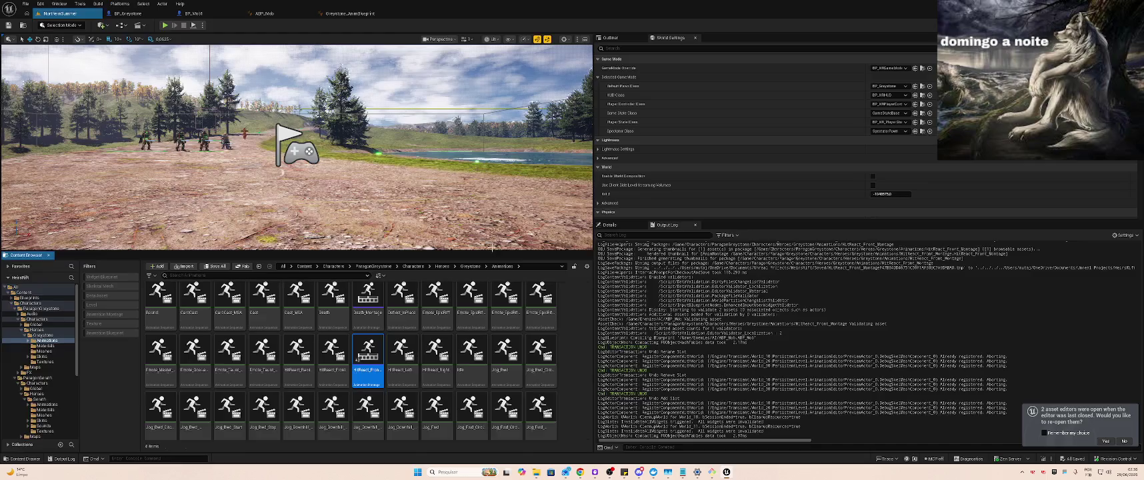
# Open HitReact_Front_Montage, assign its track a different slot, and drop HitReact_Front onto it
pyautogui.doubleClick(370, 358)
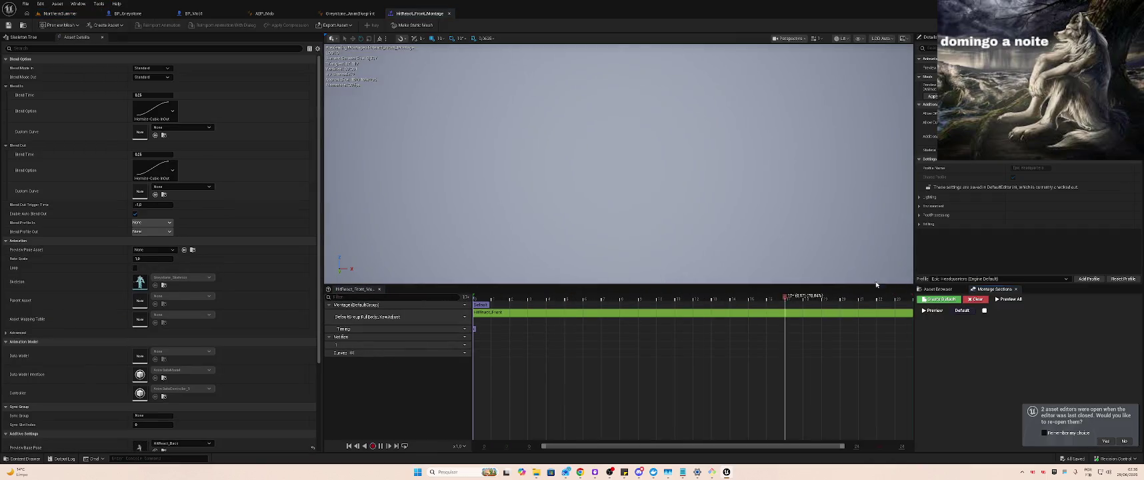
pyautogui.click(934, 291)
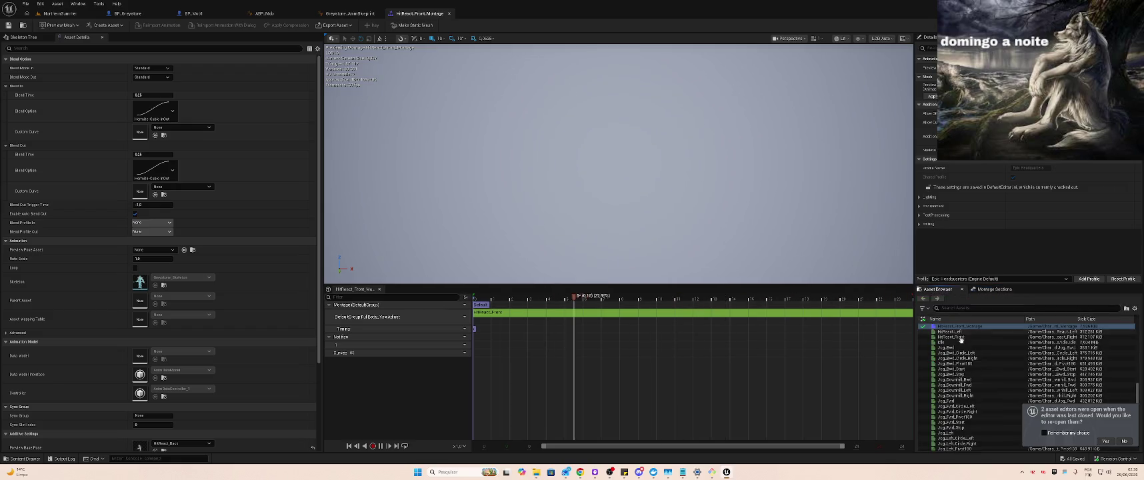
pyautogui.click(980, 331)
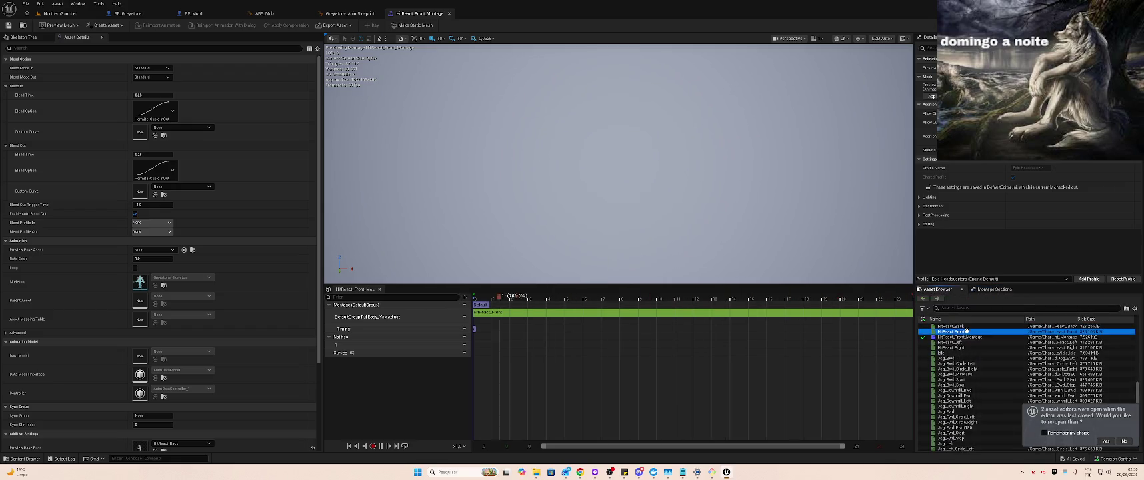
pyautogui.click(462, 318)
pyautogui.moveTo(480, 333)
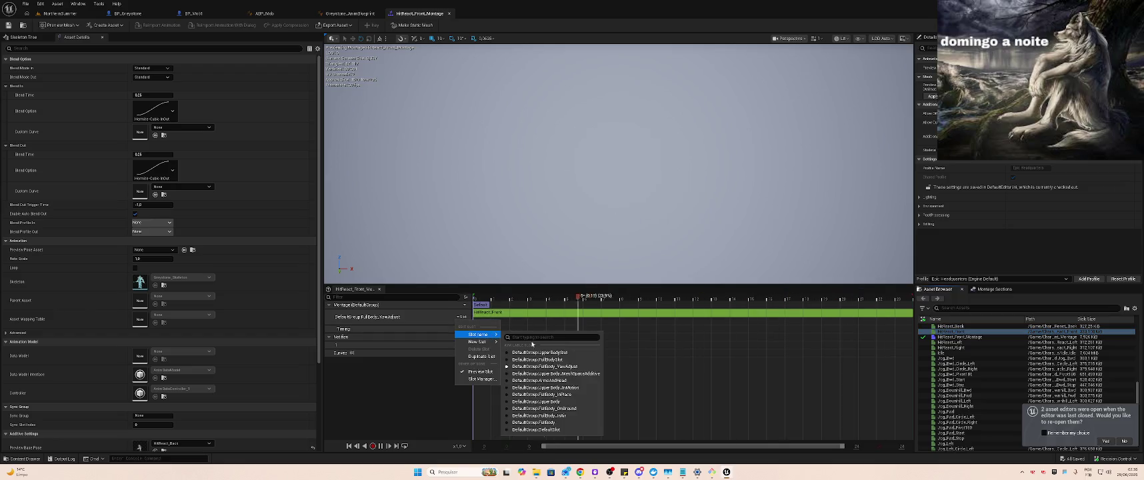
pyautogui.click(554, 430)
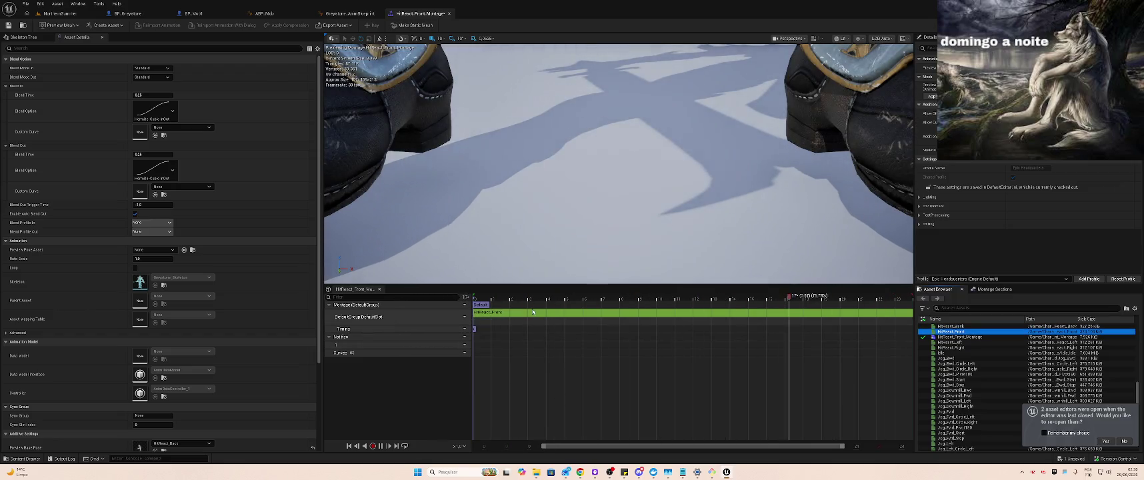
pyautogui.moveTo(953, 331)
pyautogui.mouseDown()
pyautogui.moveTo(978, 406)
pyautogui.moveTo(677, 322)
pyautogui.moveTo(507, 317)
pyautogui.mouseUp()
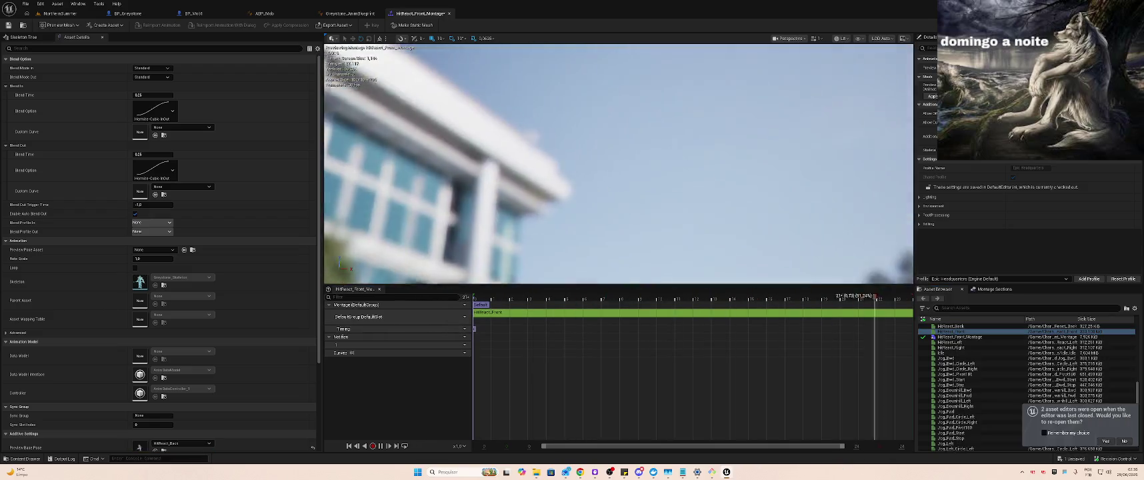
pyautogui.moveTo(629, 187); pyautogui.dragTo(629, 186)
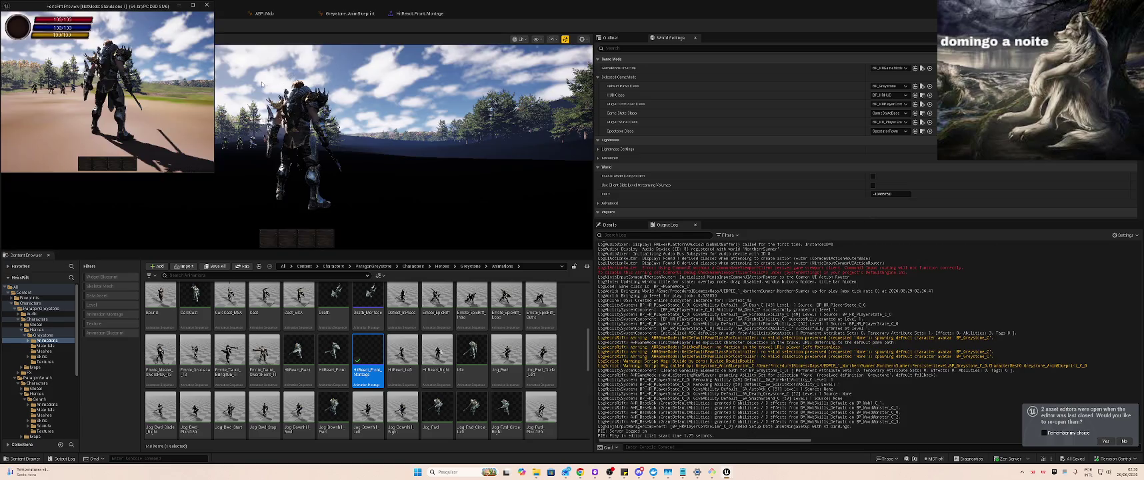
# In play, dash (2) and ground-smash (3) into BP_Mob1, then stop the session with Esc
pyautogui.click(263, 85)
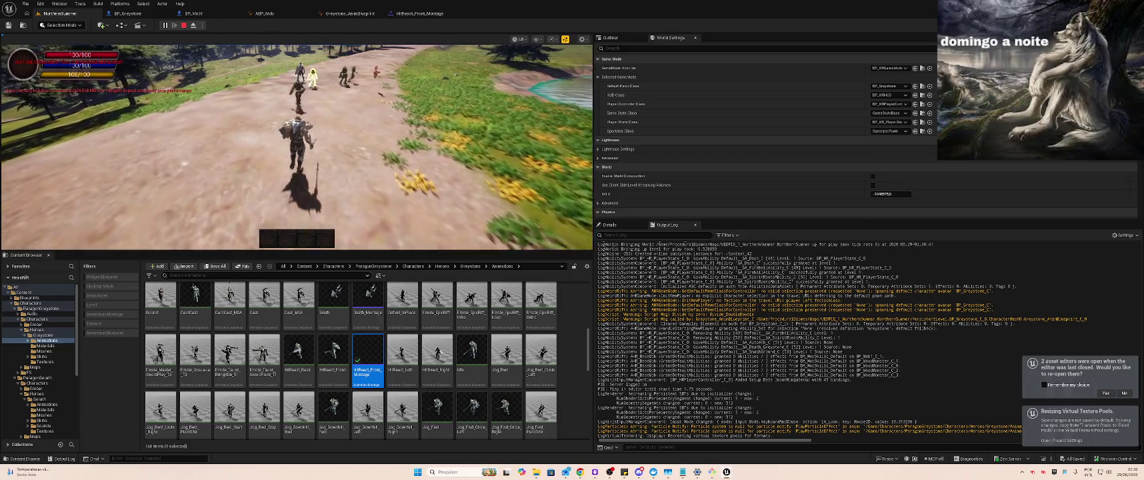
pyautogui.press('2')
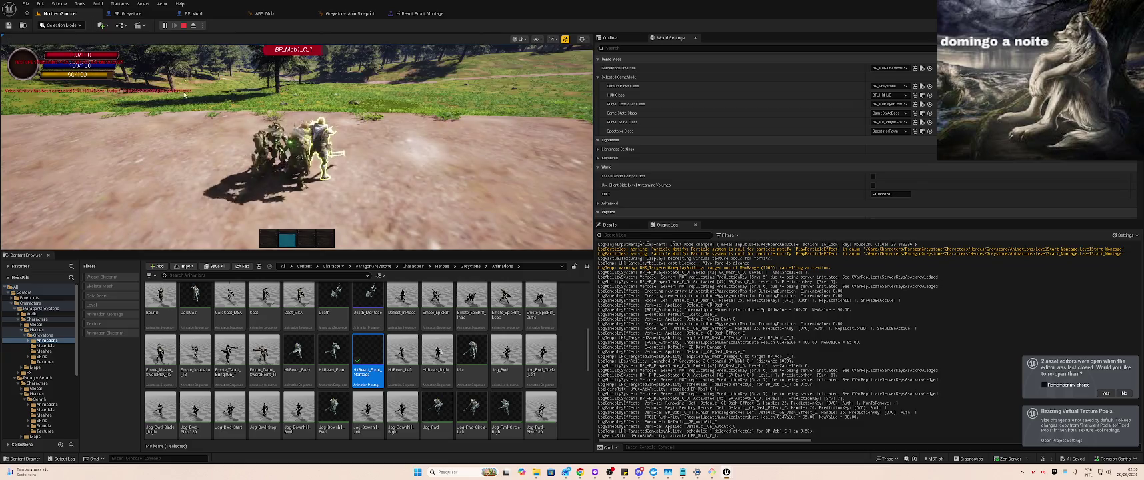
pyautogui.press('3')
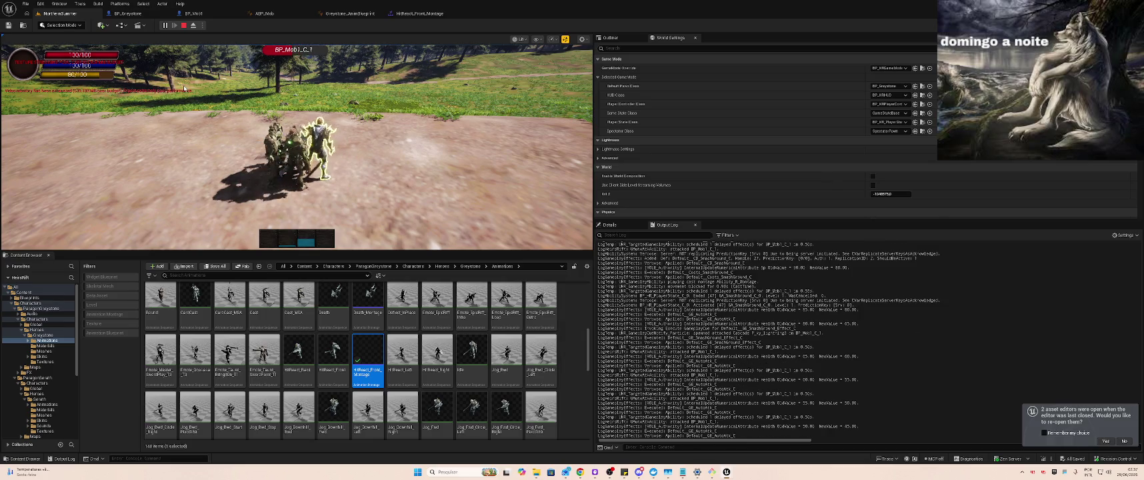
pyautogui.press('Escape')
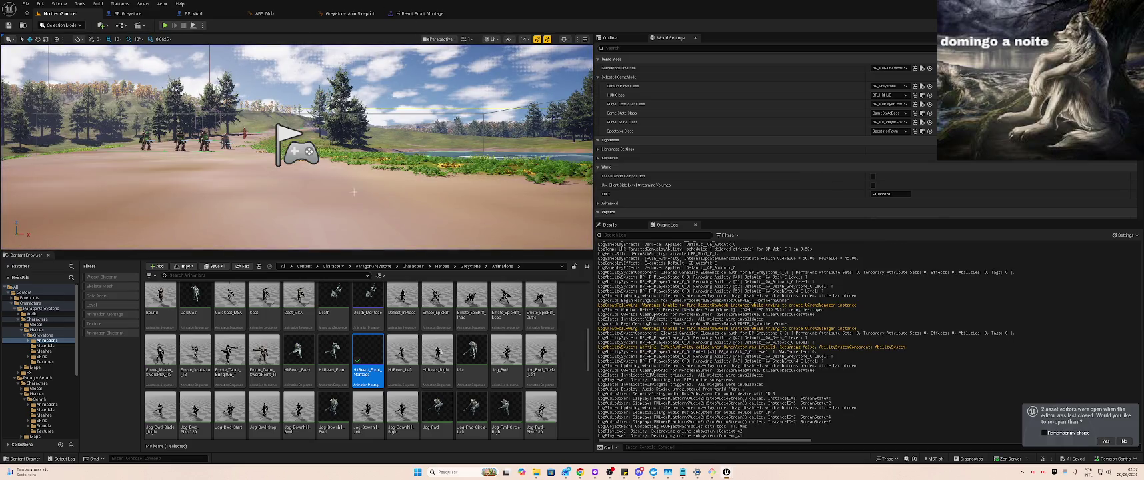
# Switch Death_Montage's slot track to DefaultGroup.DefaultSlot, save it, and go back to NorthernSummer
pyautogui.doubleClick(363, 305)
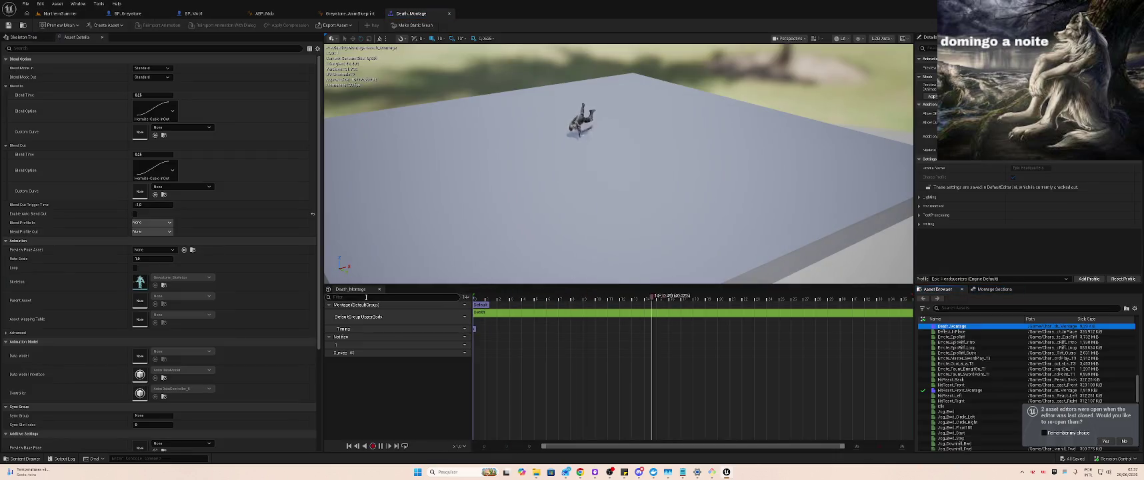
pyautogui.click(462, 316)
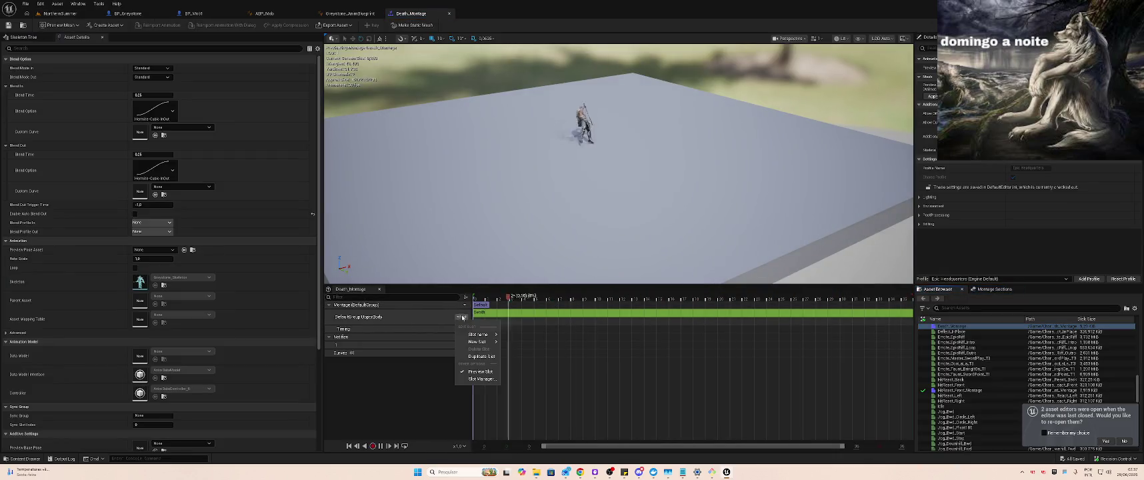
pyautogui.moveTo(493, 336)
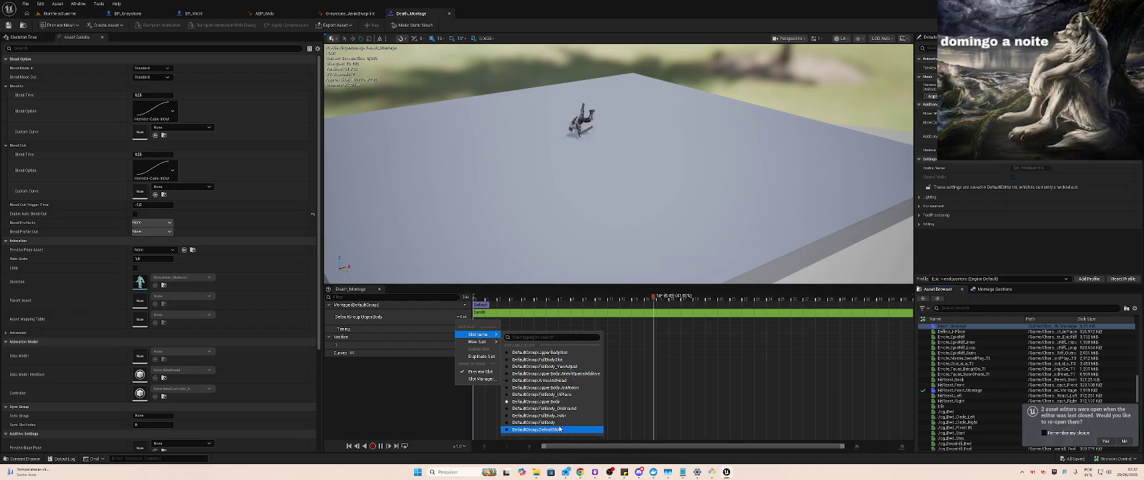
pyautogui.click(544, 429)
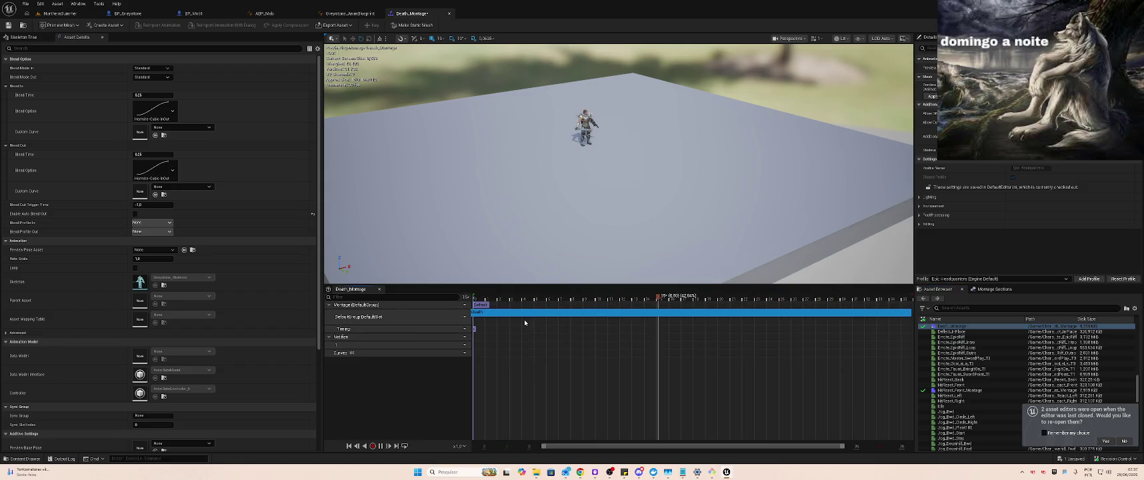
pyautogui.hotkey('ctrl', 's')
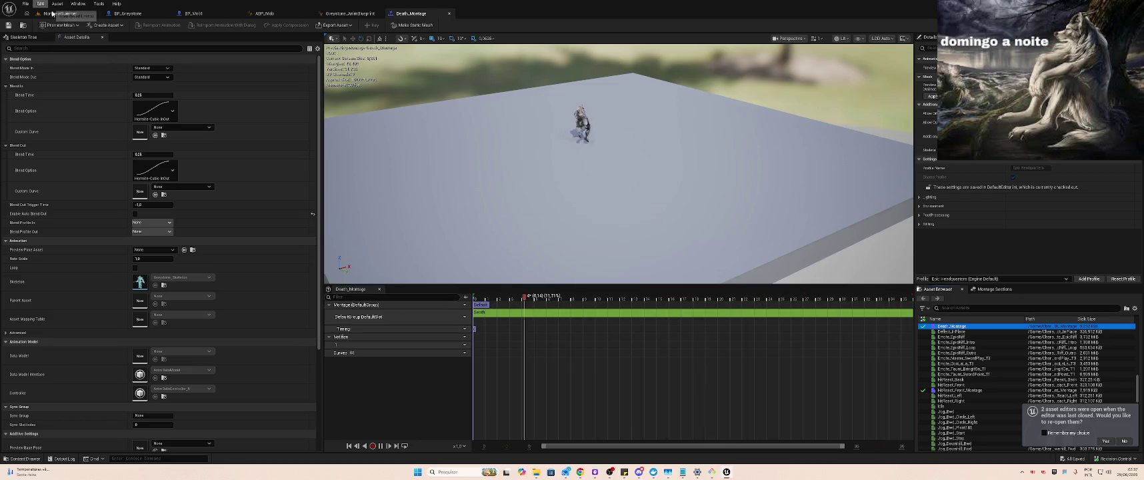
pyautogui.click(53, 15)
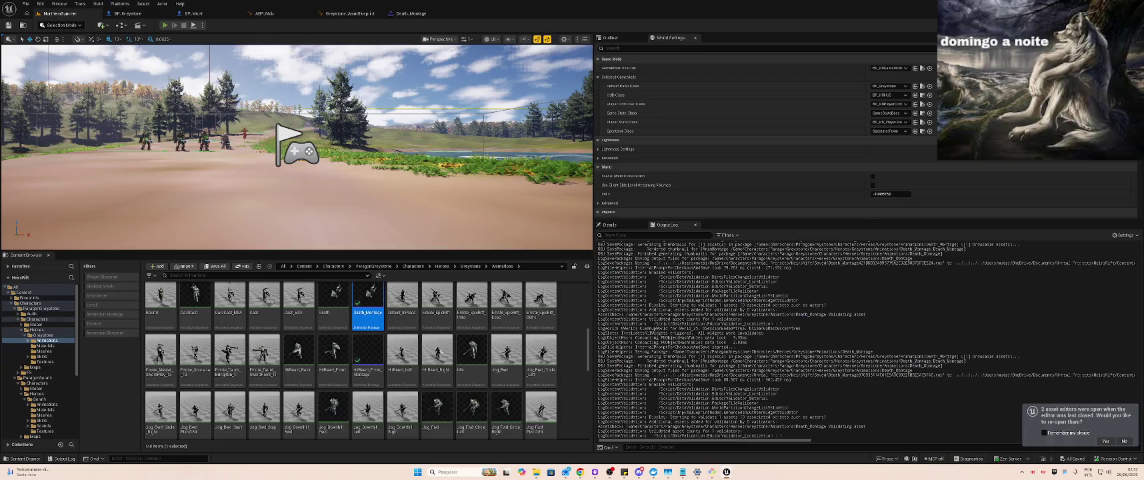
pyautogui.hotkey('alt', 'p')
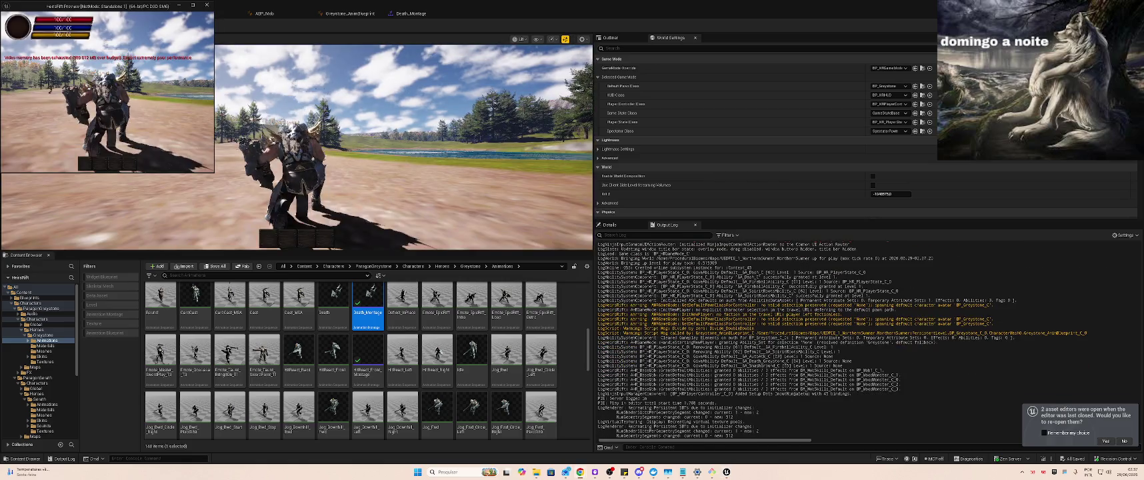
pyautogui.press('w')
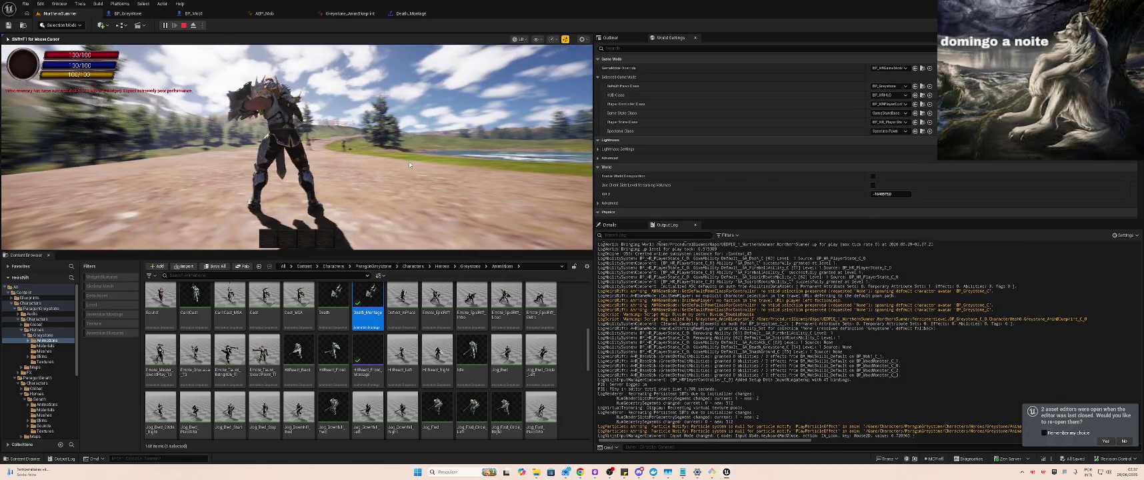
pyautogui.click(405, 165)
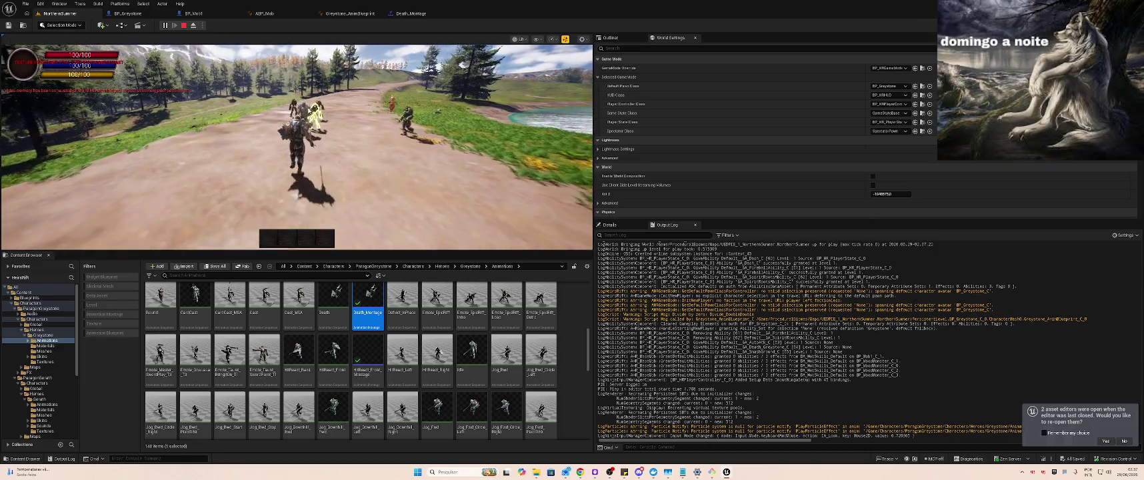
pyautogui.click(299, 131)
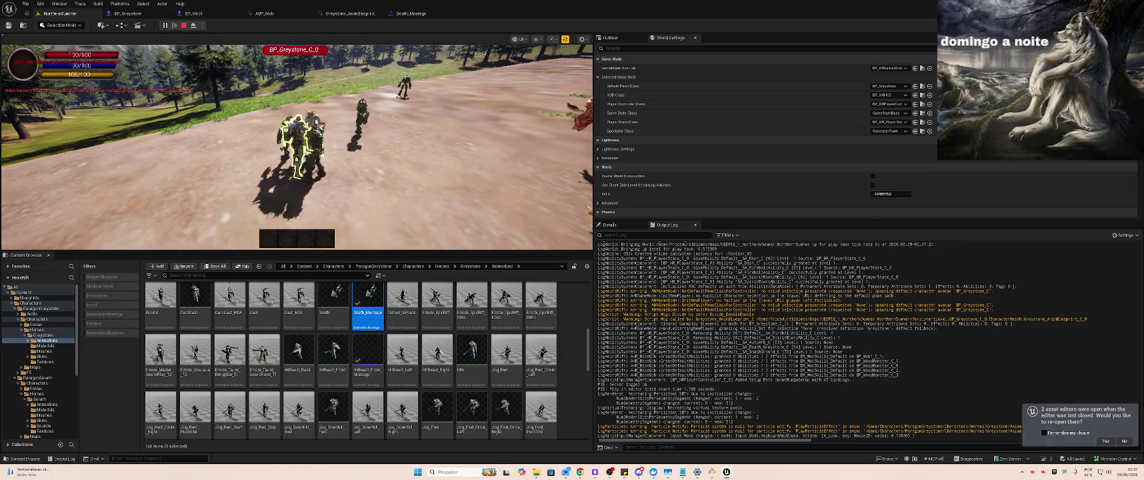
pyautogui.click(297, 133)
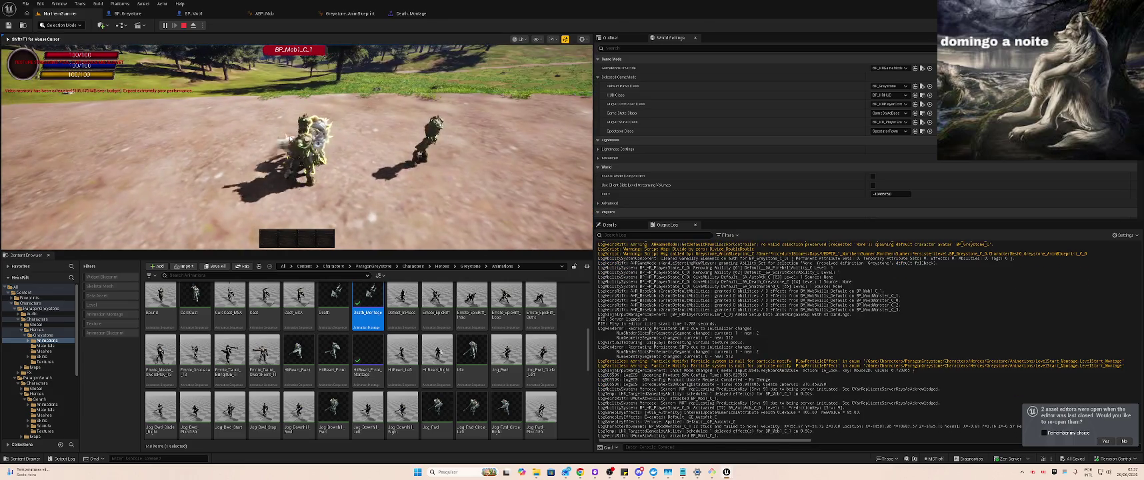
pyautogui.press('e')
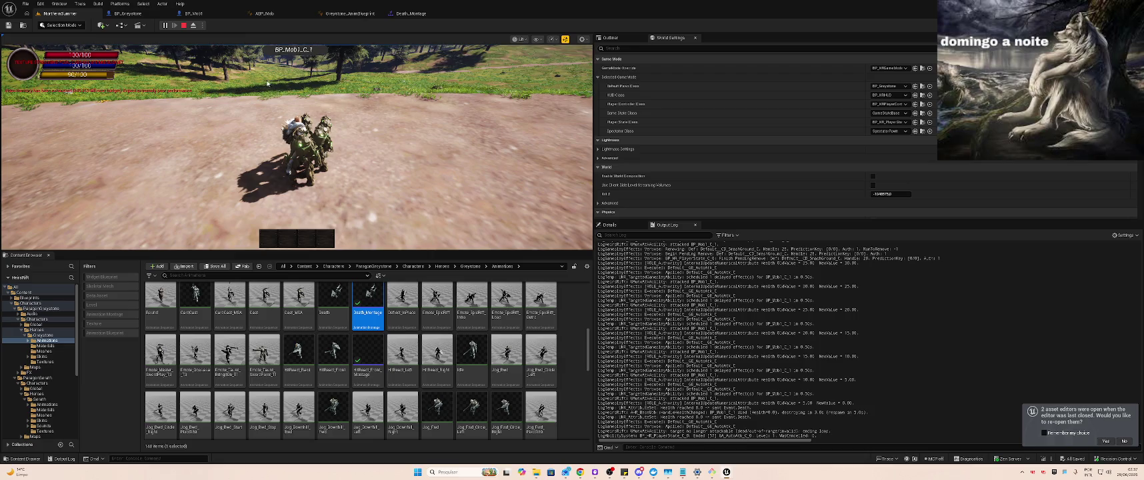
# Delete the old clip from Death_Montage's slot track and drop in the Death animation
pyautogui.click(405, 14)
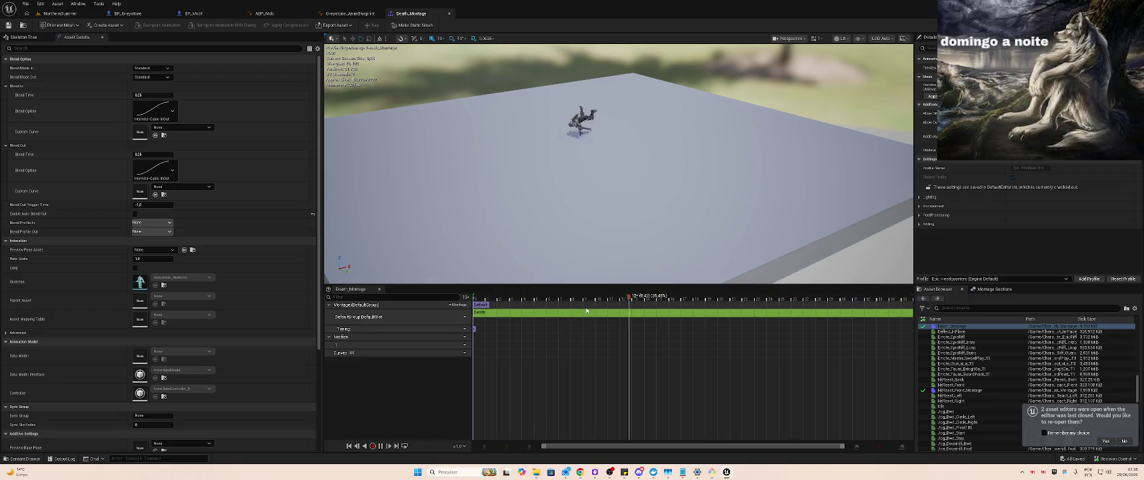
pyautogui.click(548, 314)
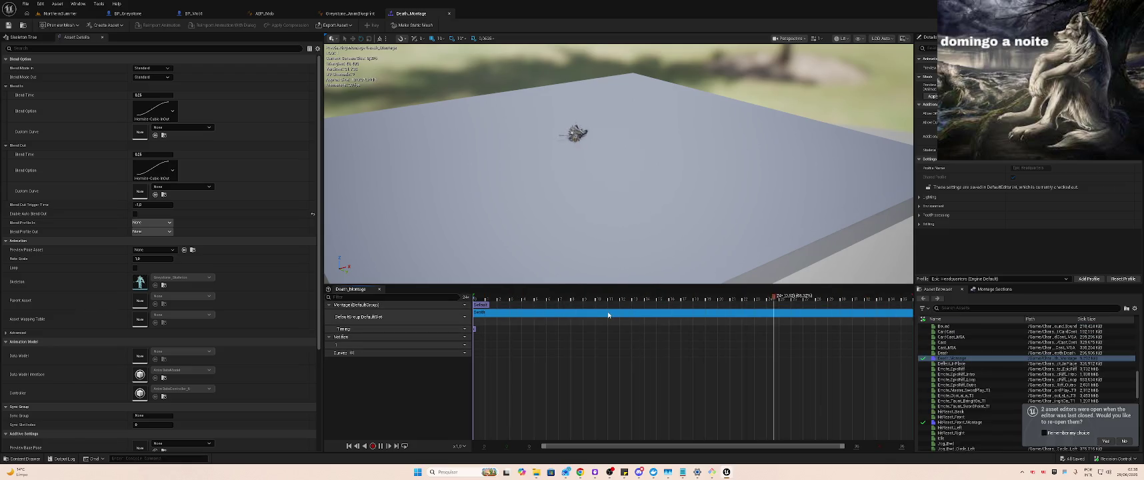
pyautogui.press('Delete')
pyautogui.moveTo(942, 352); pyautogui.dragTo(607, 314)
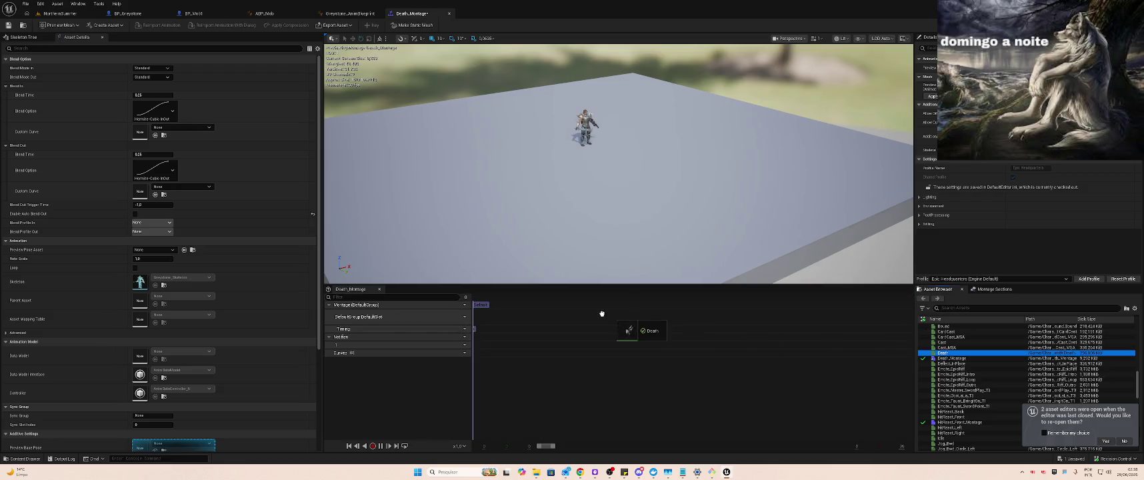
pyautogui.moveTo(476, 314); pyautogui.dragTo(477, 313)
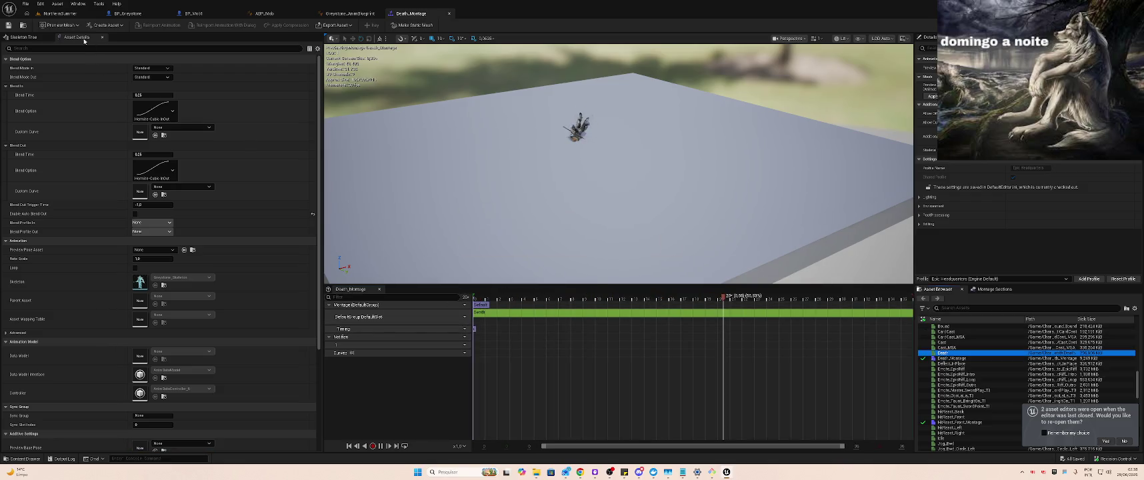
pyautogui.click(58, 14)
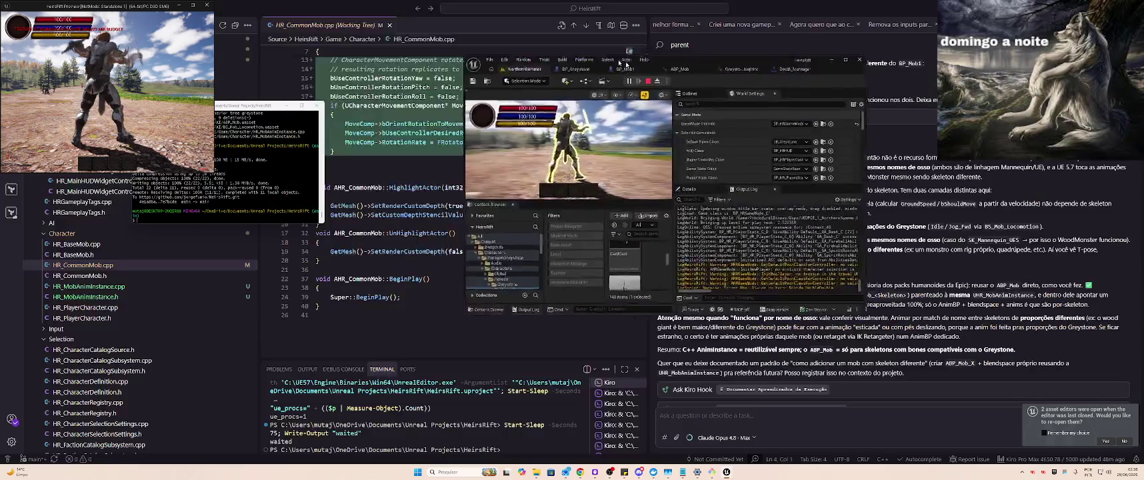
# Fight the mobs in the running game, toggling control with Shift+F1, then end the session
pyautogui.press('super+Down')
pyautogui.click(624, 167)
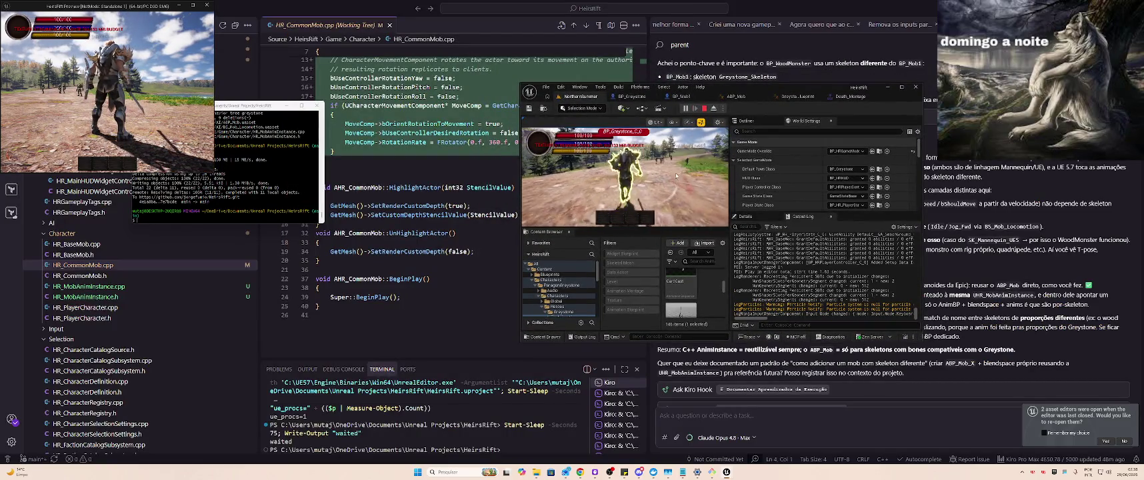
pyautogui.hotkey('shift', 'F1')
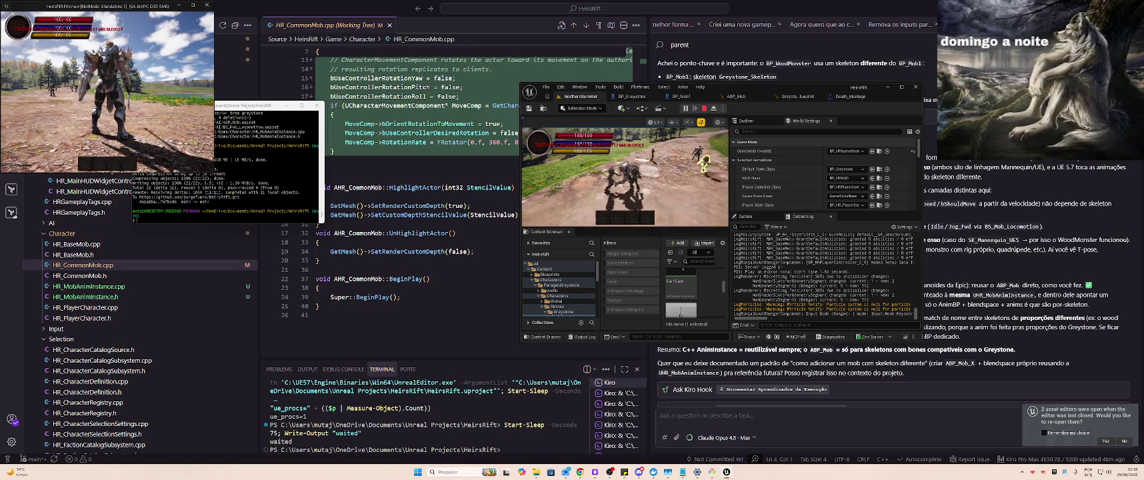
pyautogui.click(676, 156)
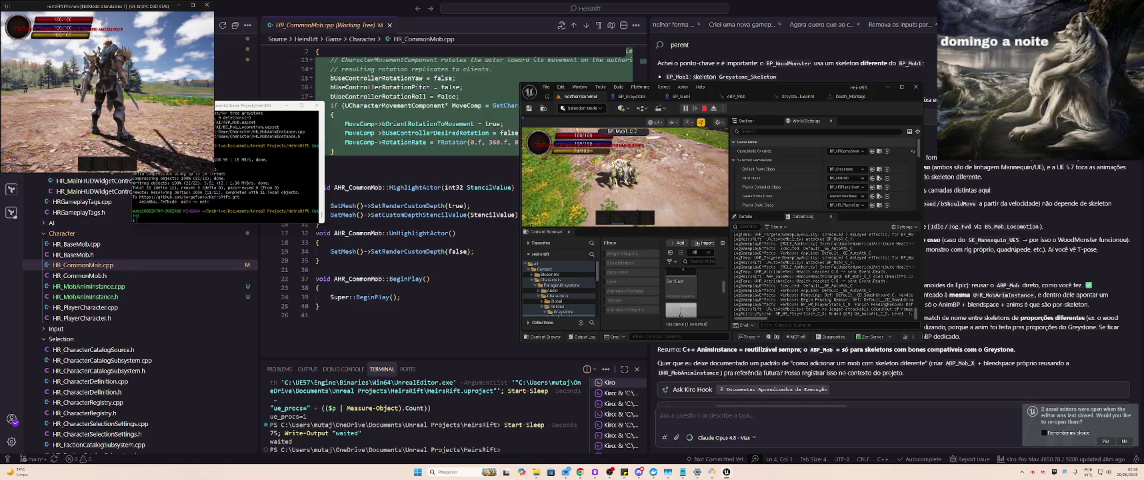
pyautogui.press('Escape')
pyautogui.click(681, 97)
# Inspect Death_Fwd_Montage from BP_Mob1's defaults, then return to BP_Mob1's class defaults
pyautogui.scroll(-2, 777, 228)
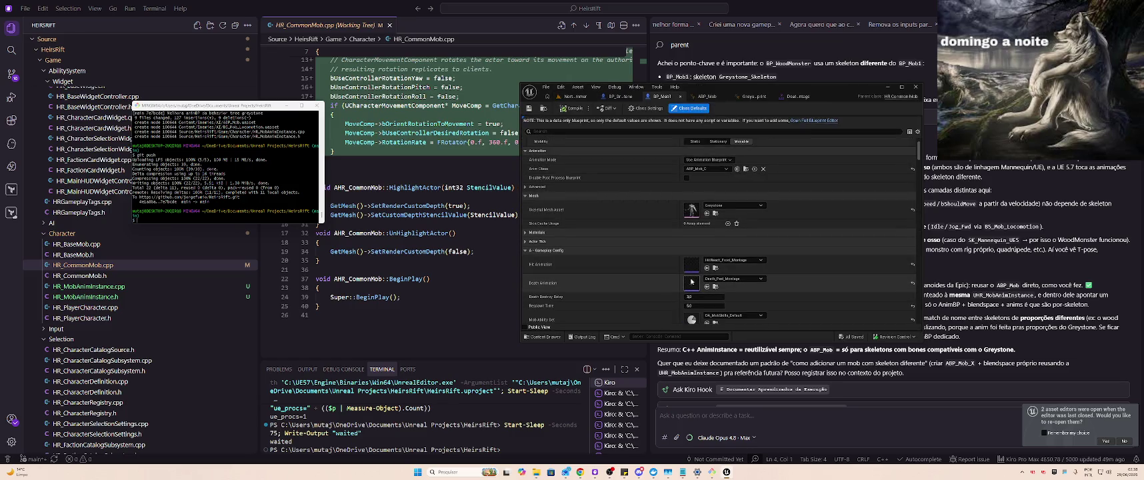
pyautogui.click(714, 287)
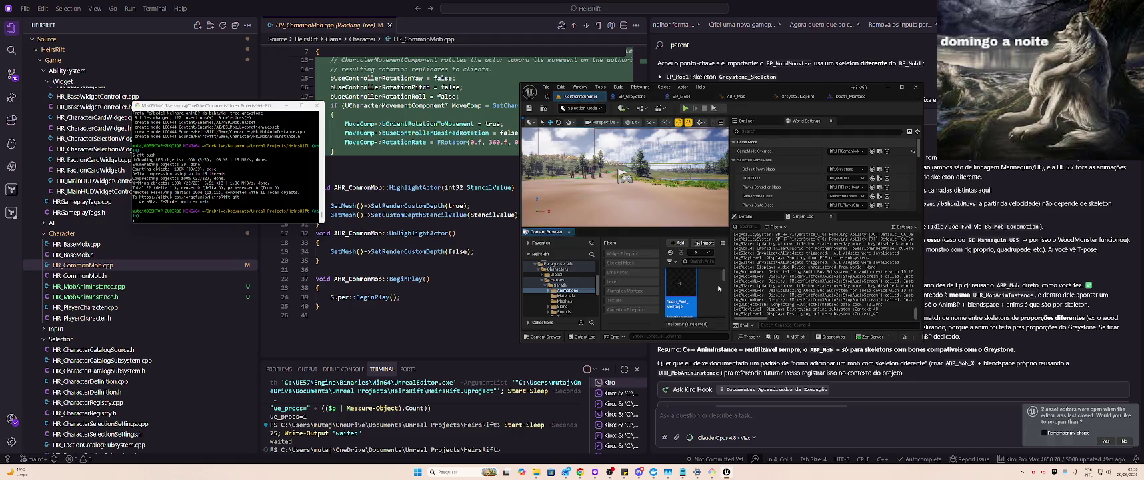
pyautogui.doubleClick(683, 283)
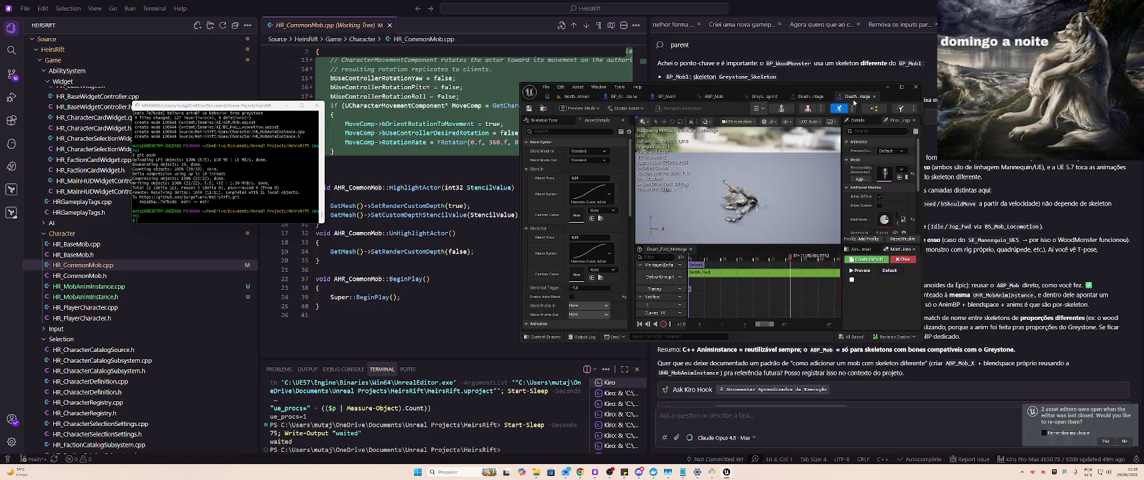
pyautogui.click(874, 96)
pyautogui.click(581, 98)
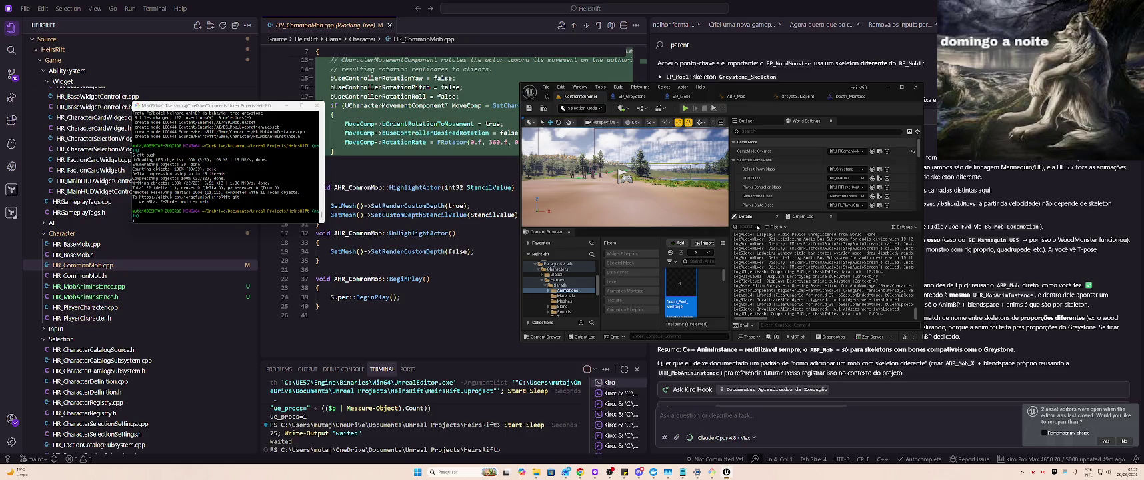
pyautogui.click(905, 88)
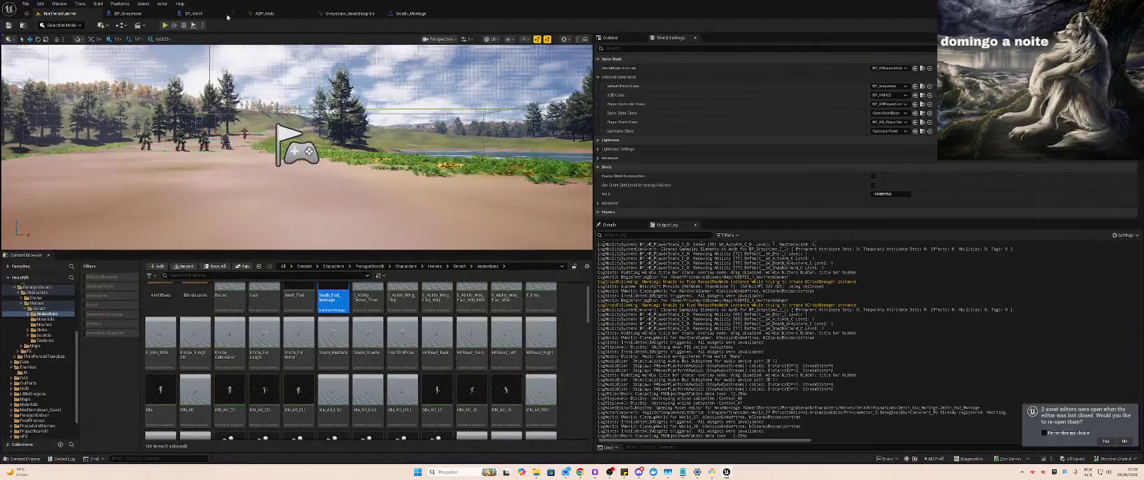
pyautogui.click(212, 13)
# Set Death Animation to Death_Montage and compile BP_Mob1
pyautogui.click(510, 195)
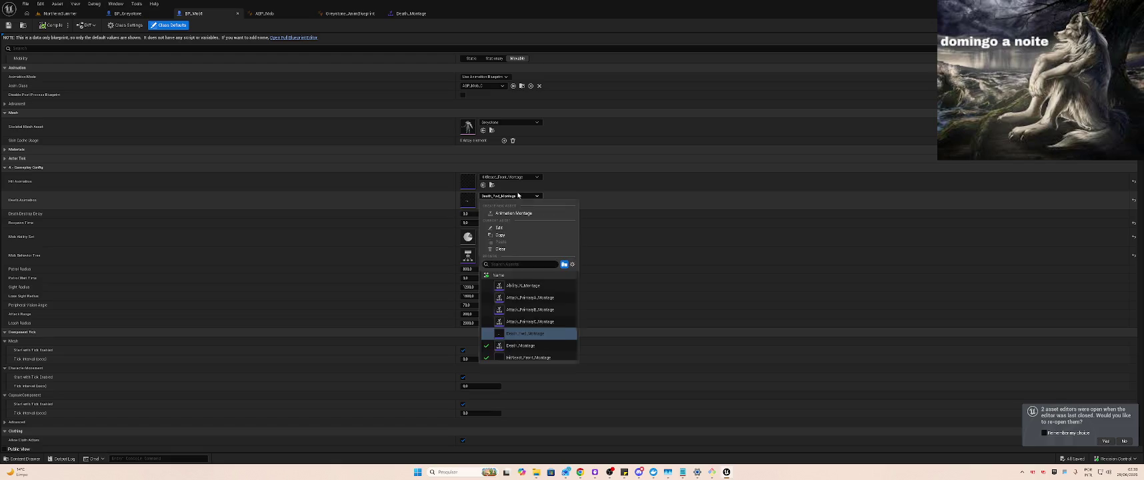
pyautogui.write('dDeat')
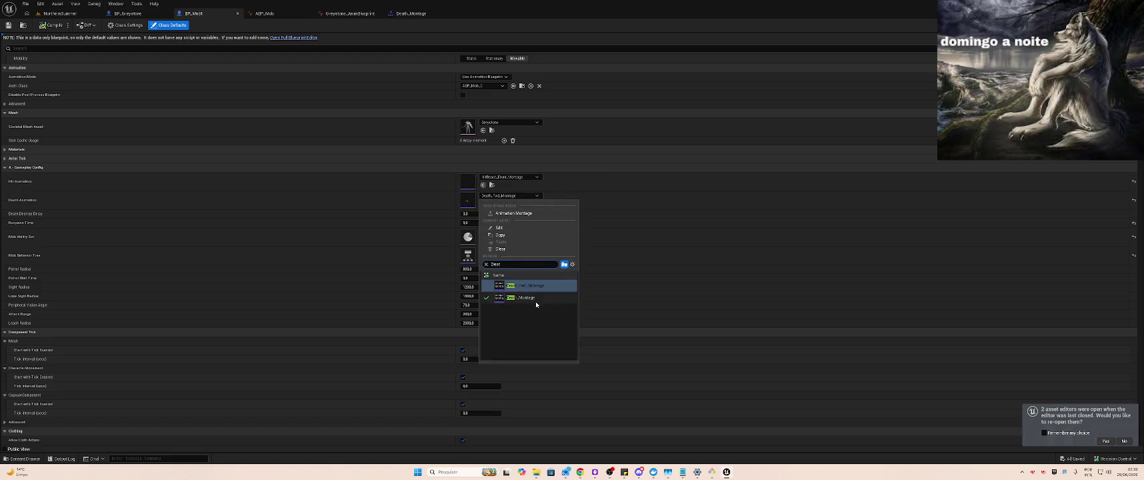
pyautogui.click(535, 299)
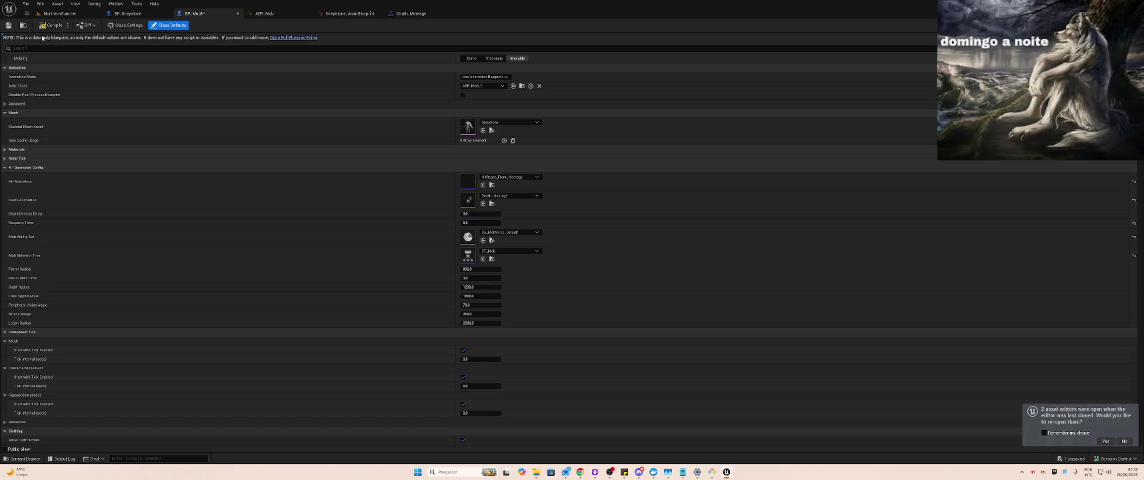
pyautogui.click(48, 27)
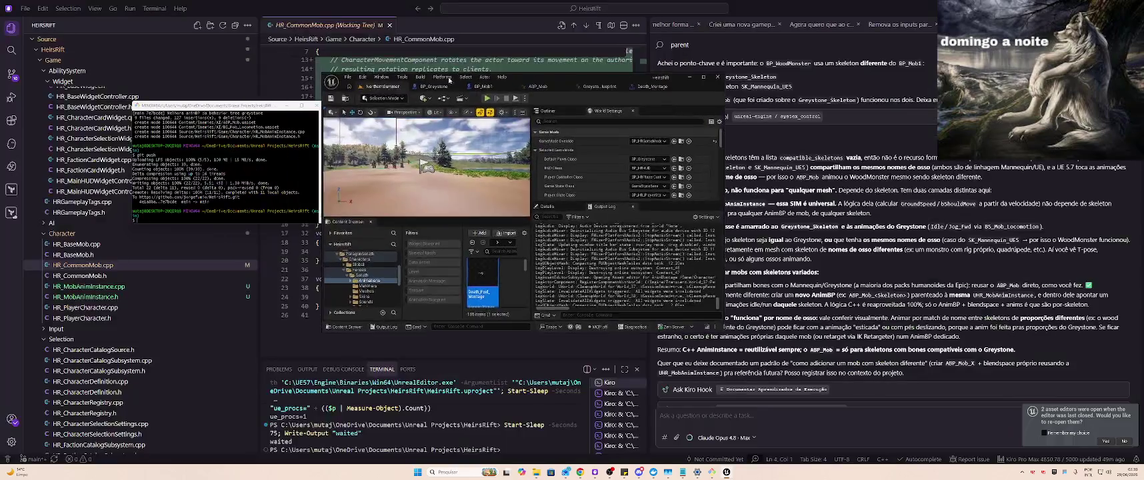
# Set the play options' Number of Players to 1
pyautogui.click(526, 99)
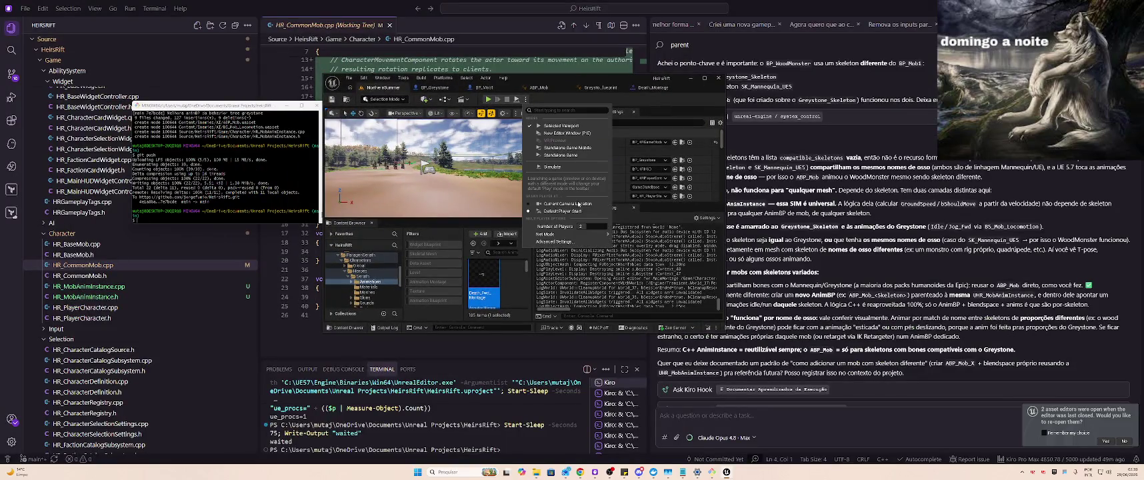
pyautogui.write('1')
pyautogui.click(489, 100)
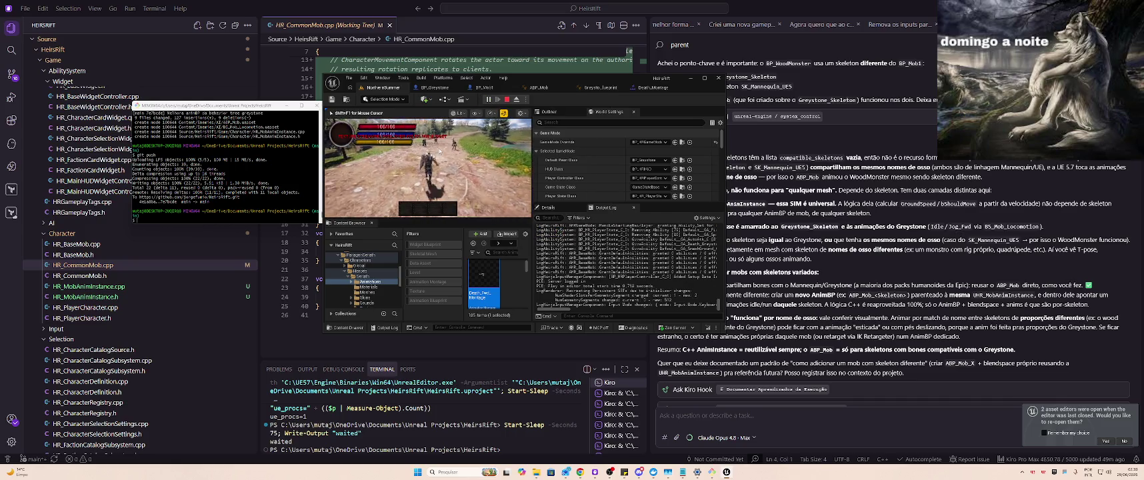
# Attack the mobs, use the SmashGround dash (Q), then stop the session with Esc
pyautogui.click(439, 150)
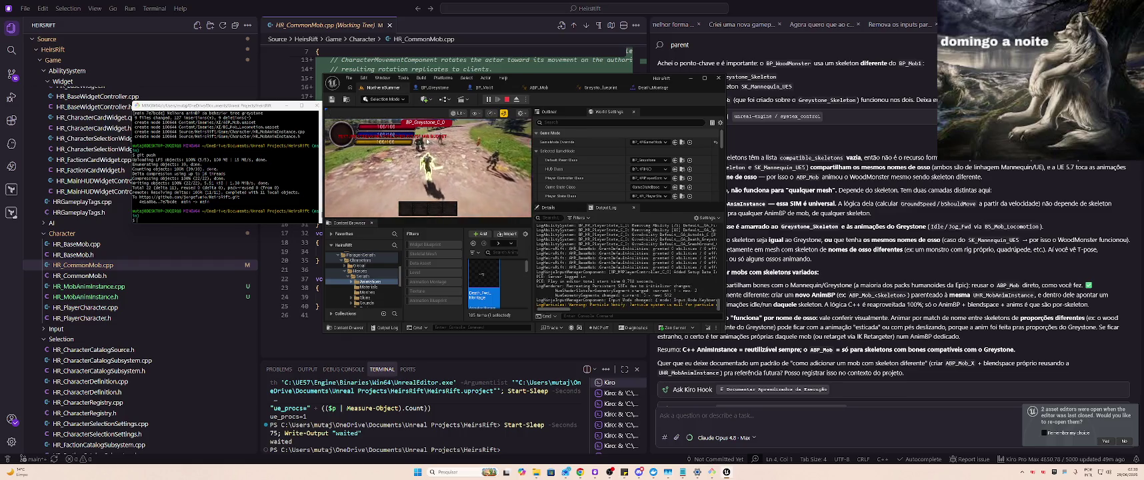
pyautogui.click(440, 159)
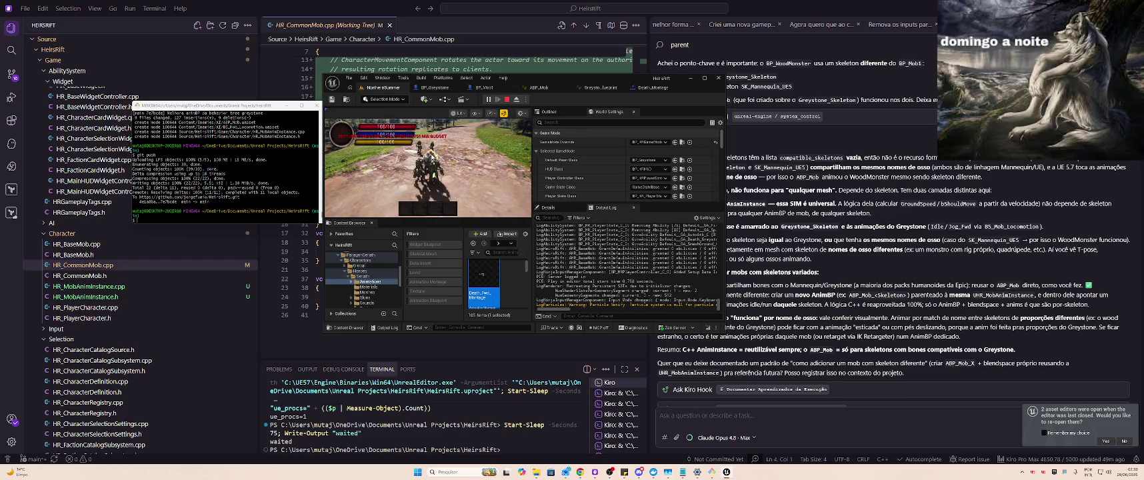
pyautogui.click(457, 151)
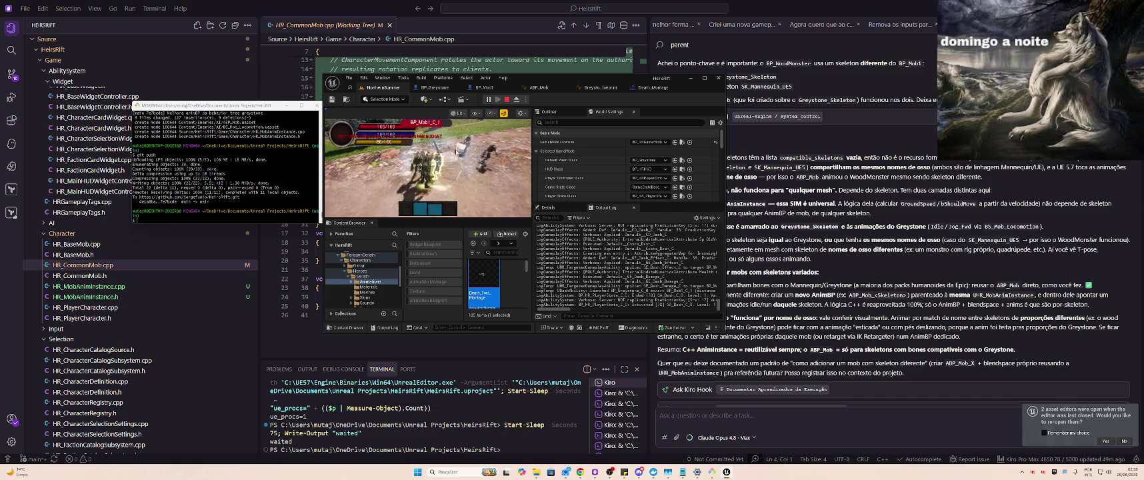
pyautogui.click(457, 146)
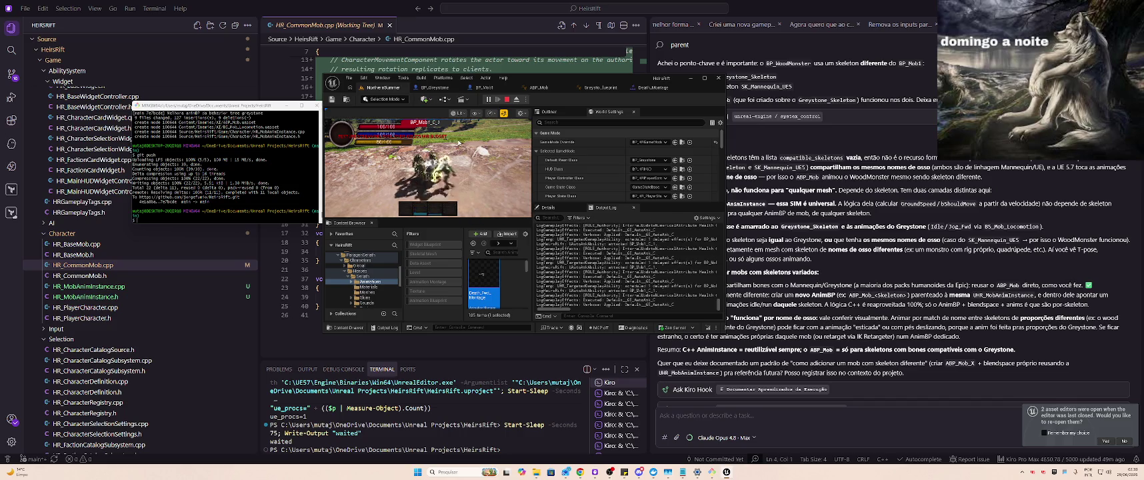
pyautogui.press('q')
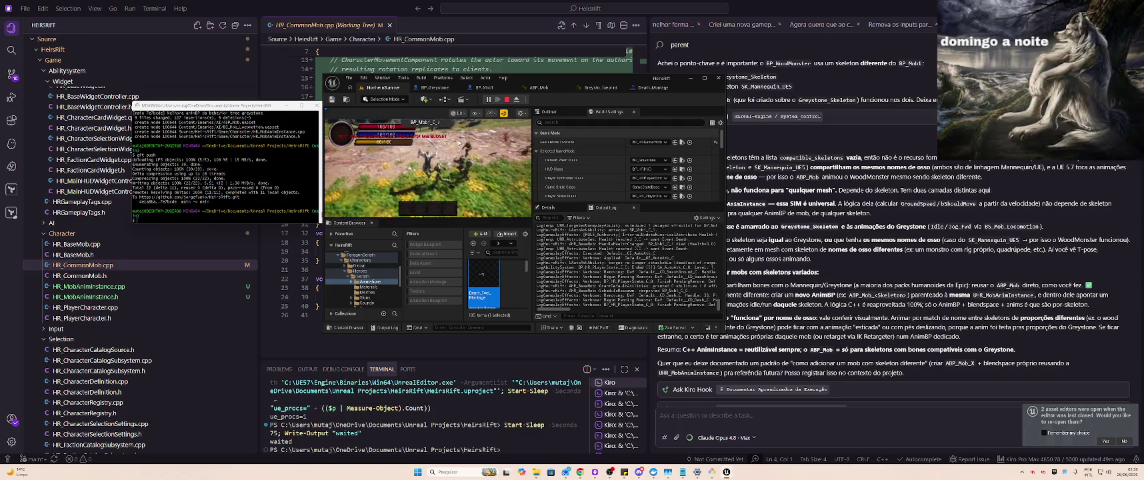
pyautogui.press('Escape')
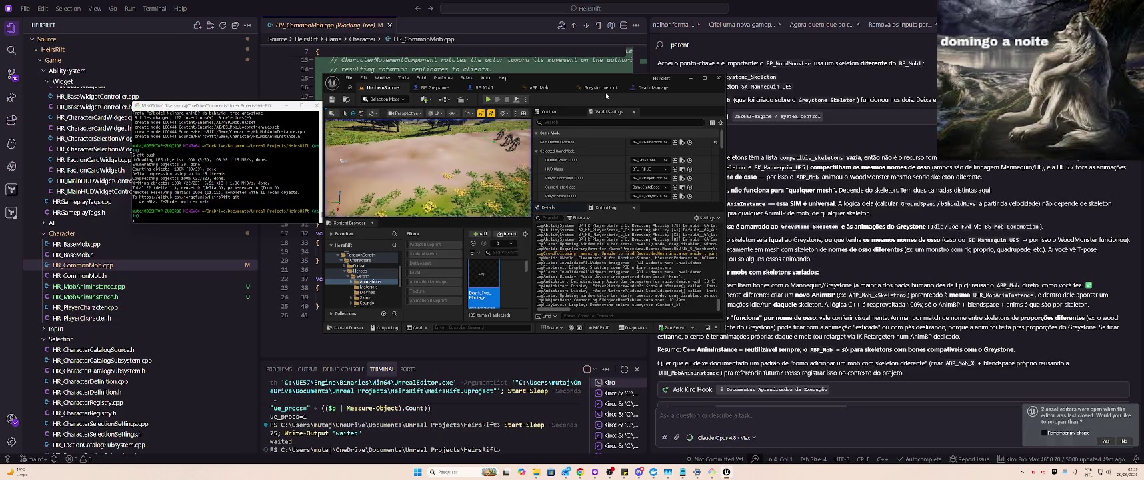
# In ABP_Mob's AnimGraph, delete the slot node feeding Output Pose
pyautogui.click(705, 78)
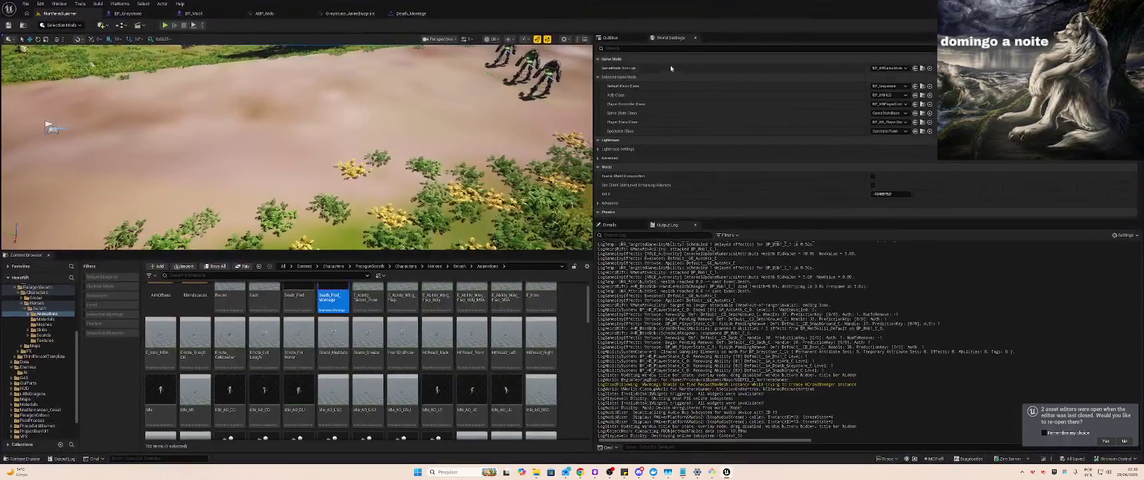
pyautogui.click(408, 15)
pyautogui.click(349, 14)
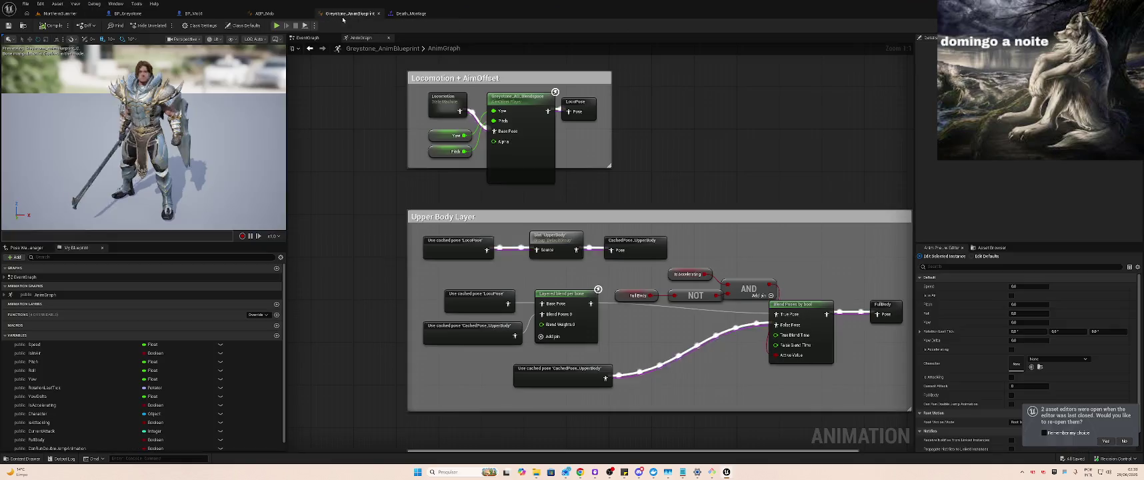
pyautogui.click(272, 14)
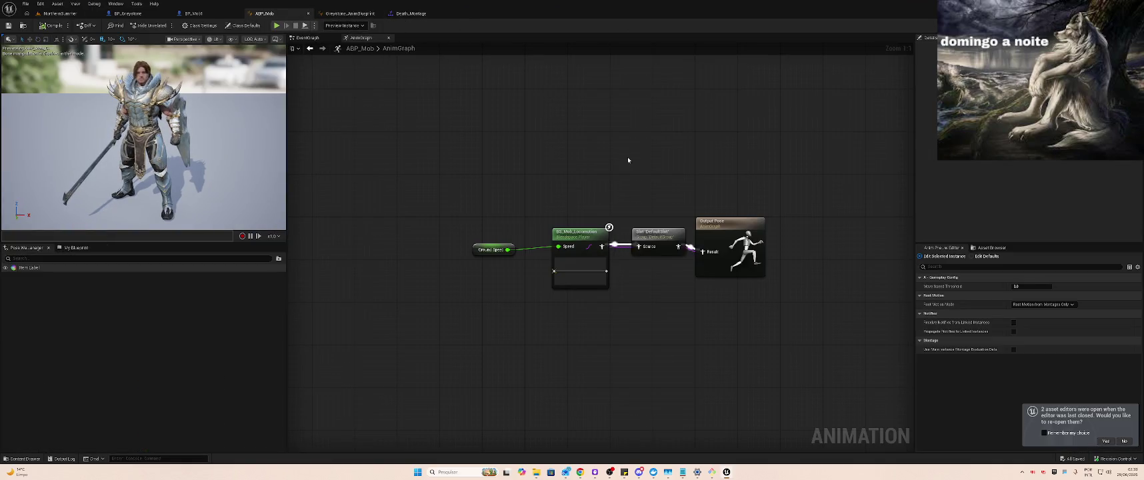
pyautogui.press('Delete')
# Search the node menu for an UpperBody slot node, including all actions
pyautogui.rightClick(634, 221)
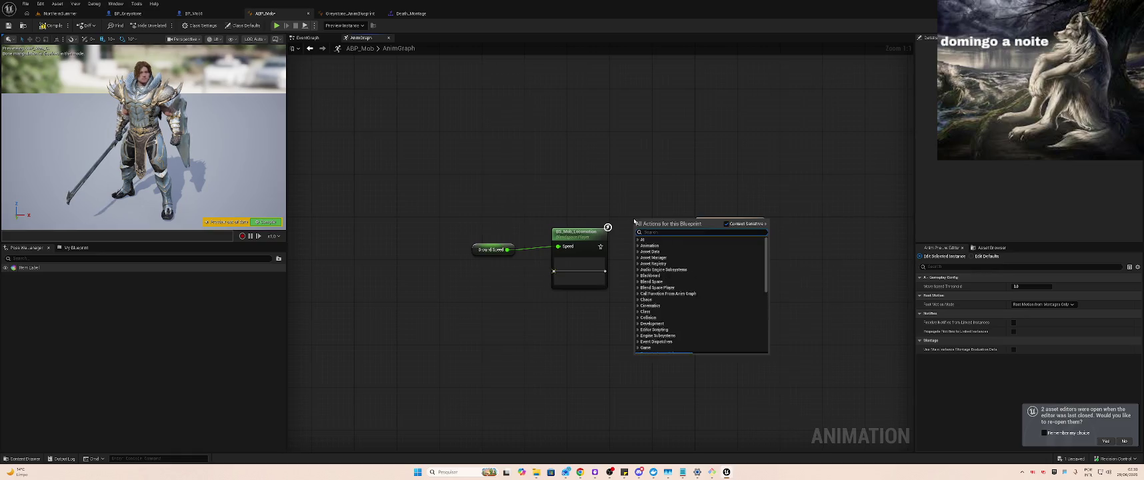
pyautogui.write('slot p')
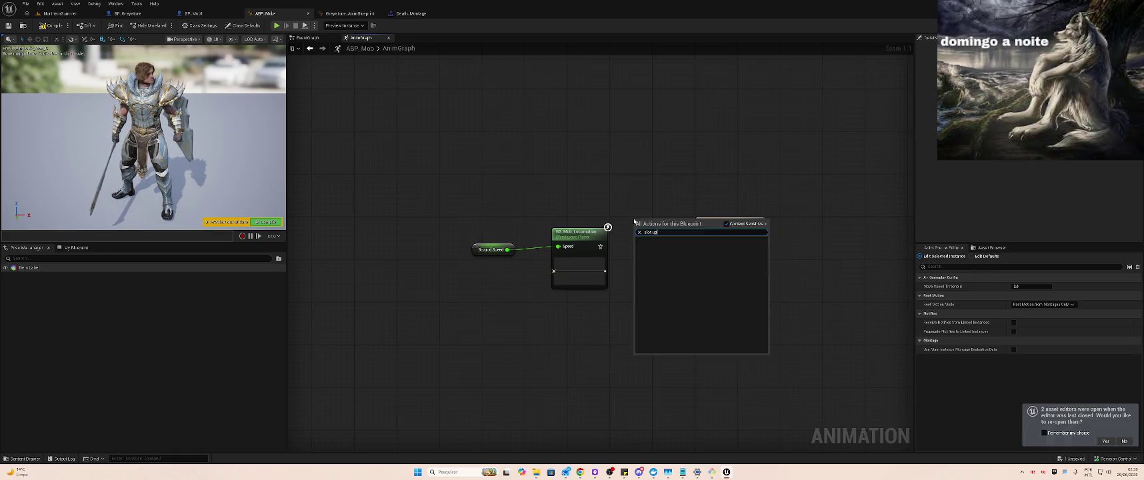
pyautogui.press('BackSpace')
pyautogui.press('BackSpace')
pyautogui.press('BackSpace')
pyautogui.write('upper')
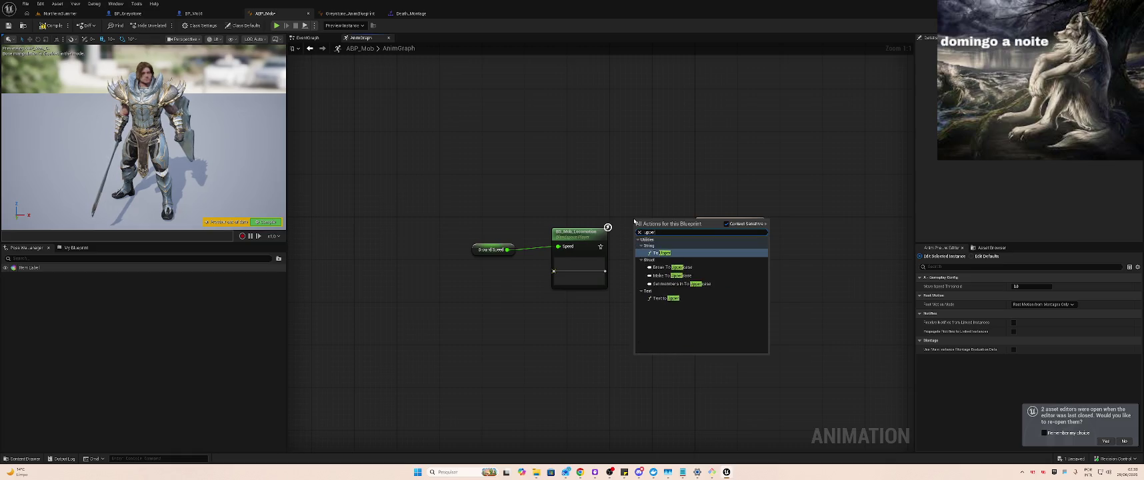
pyautogui.write(' body')
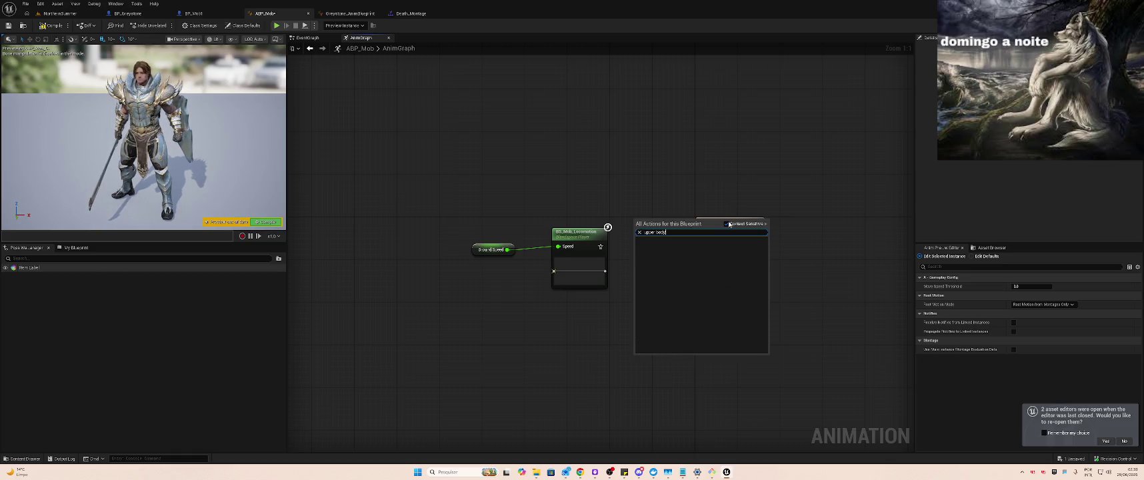
pyautogui.click(727, 224)
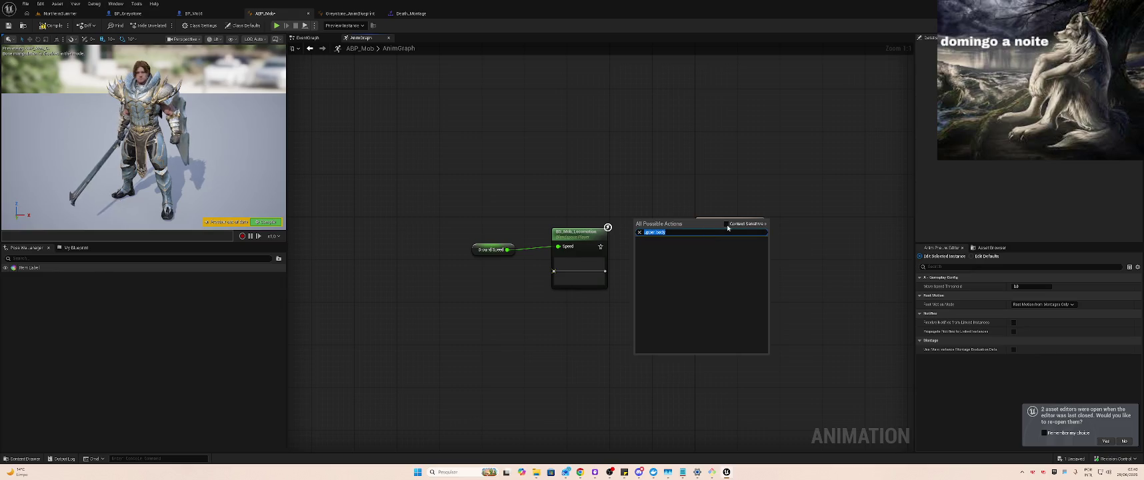
pyautogui.write('slot')
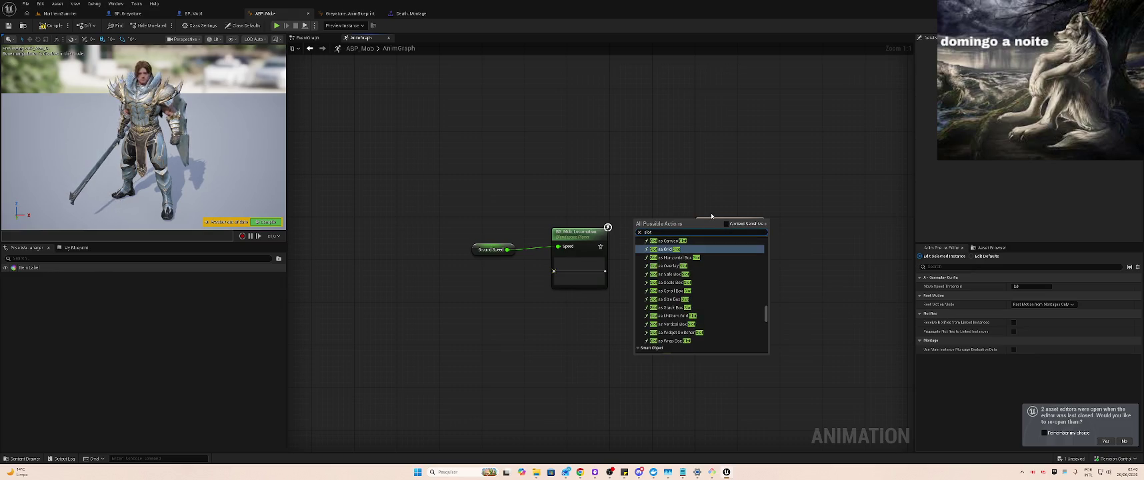
pyautogui.scroll(-5, 752, 331)
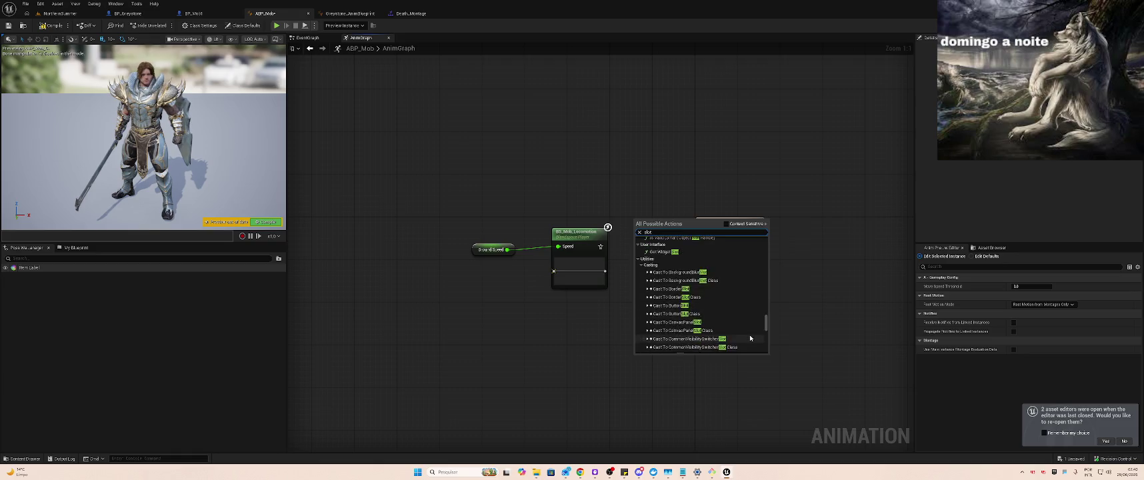
pyautogui.scroll(-8, 752, 340)
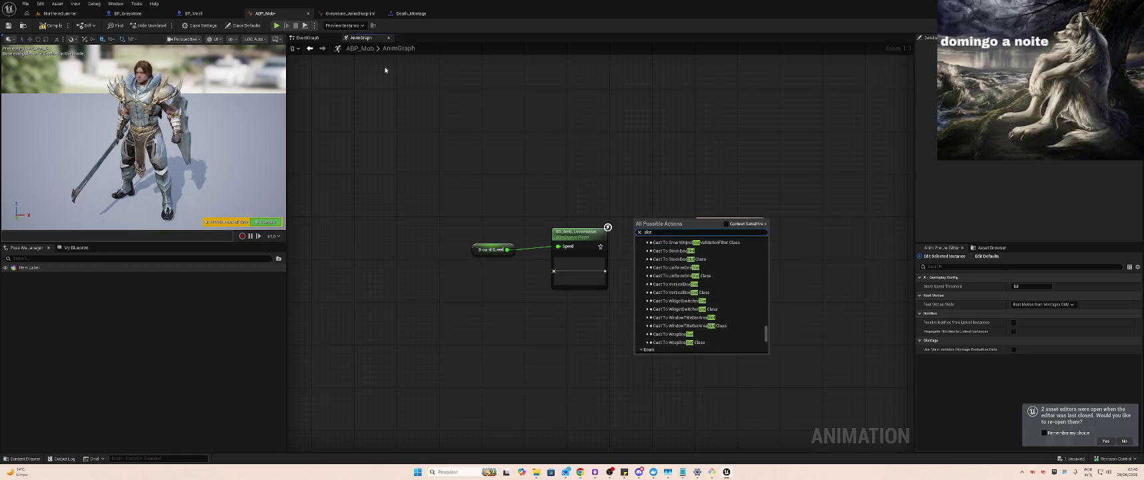
# Copy Slot 'UpperBody' from Greystone_AnimBlueprint into ABP_Mob, wire it after BS_Mob_Locomotion, and compile
pyautogui.click(332, 14)
pyautogui.click(571, 240)
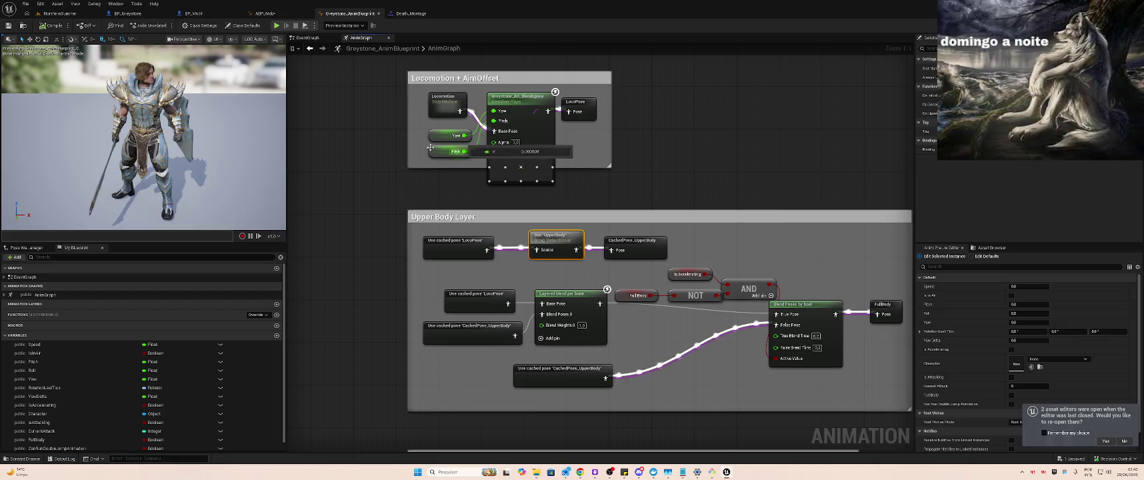
pyautogui.click(266, 13)
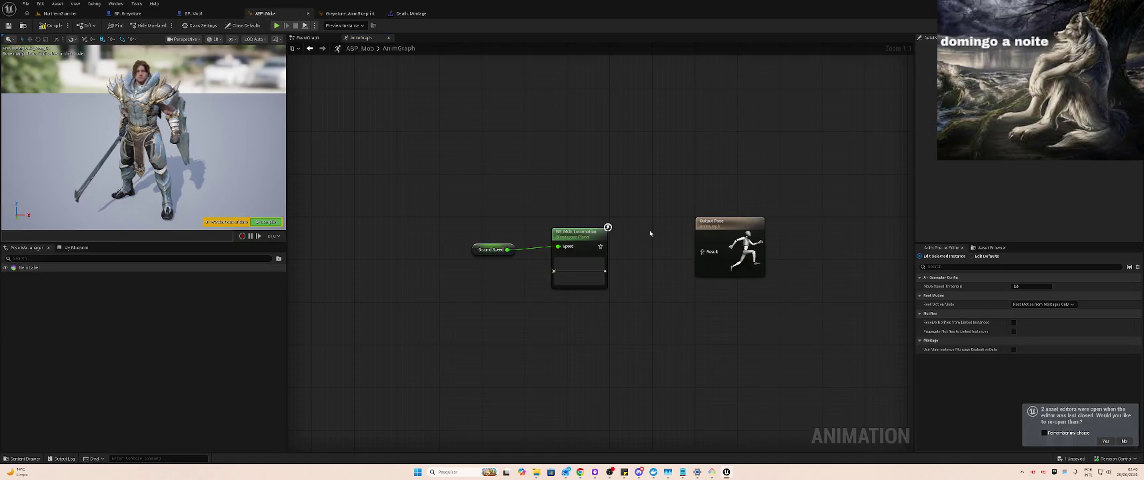
pyautogui.hotkey('ctrl', 'v')
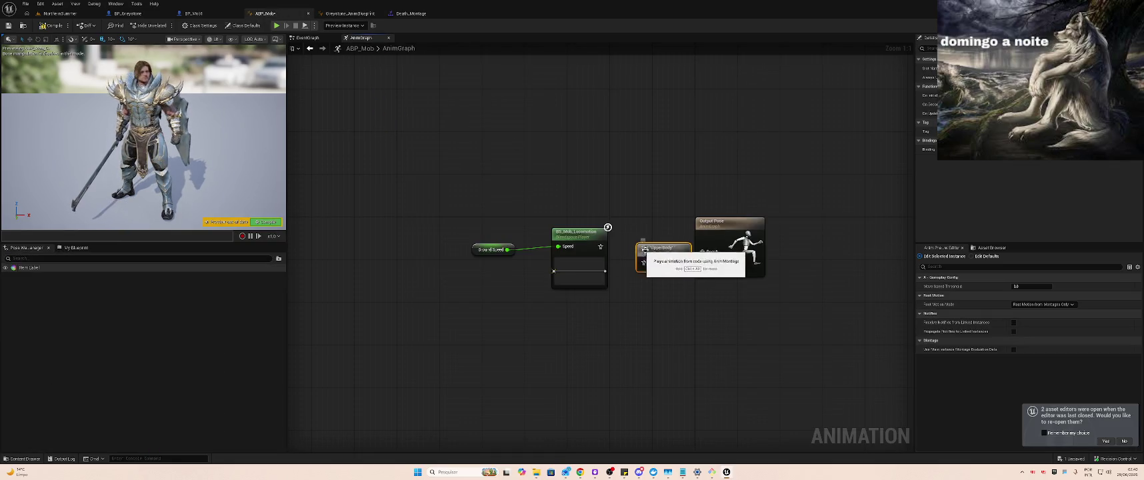
pyautogui.moveTo(600, 247); pyautogui.dragTo(707, 256)
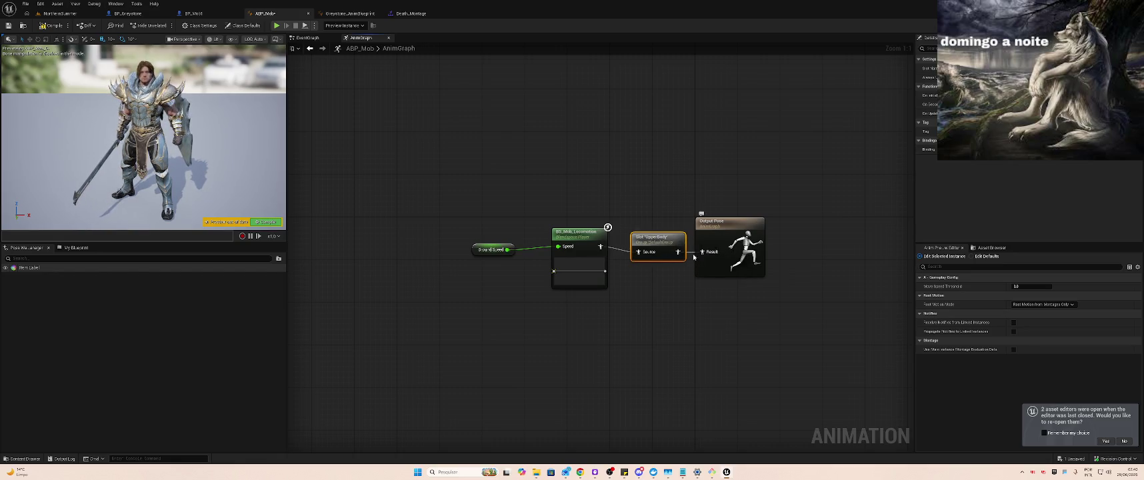
pyautogui.click(50, 26)
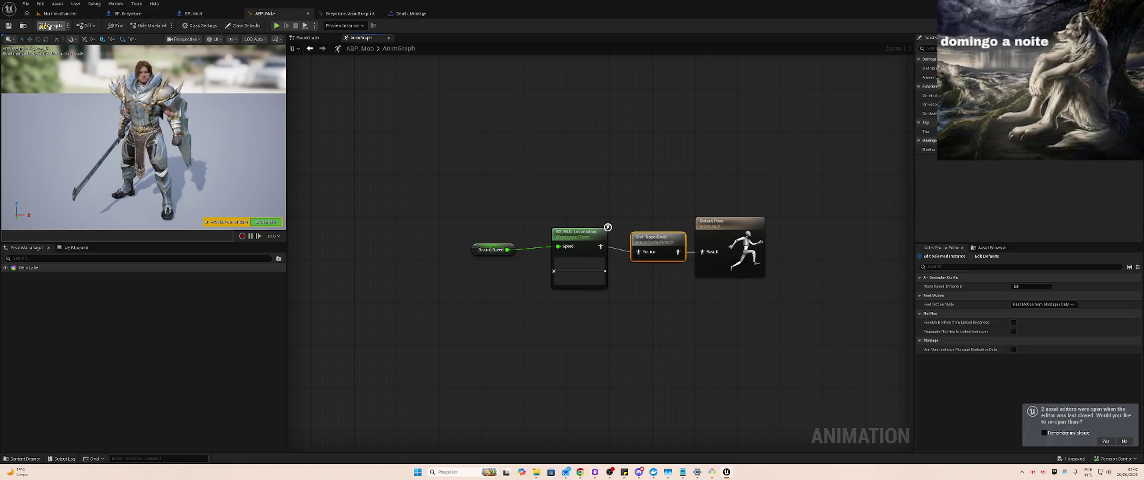
pyautogui.click(416, 13)
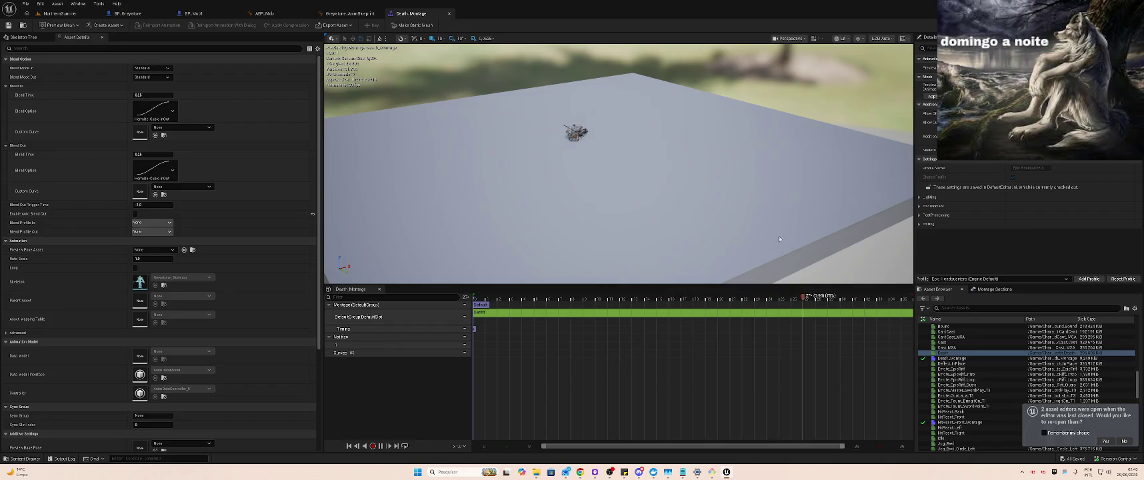
# Assign Death_Montage to the DefaultGroup.UpperBody slot and re-add the Death animation to its track
pyautogui.click(463, 317)
pyautogui.moveTo(480, 334)
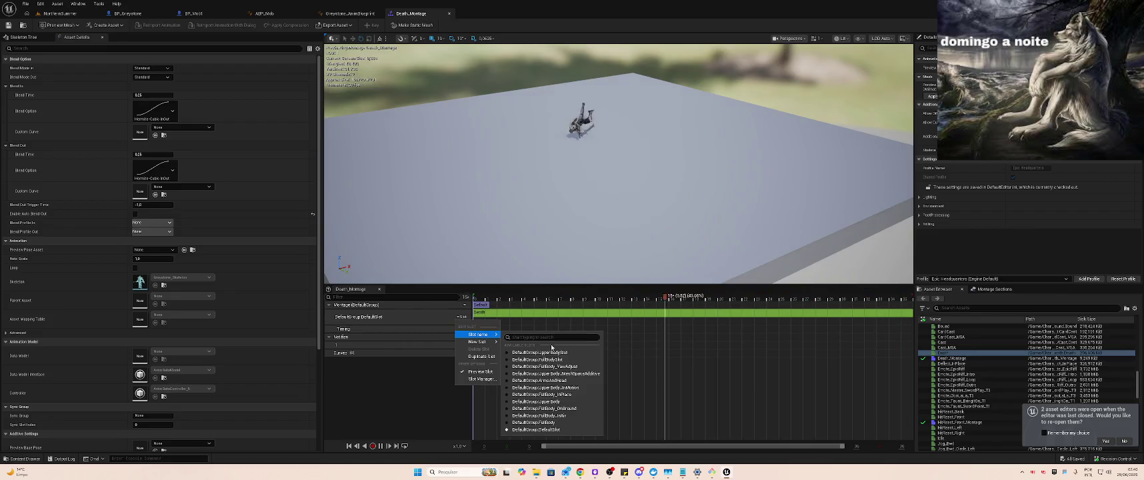
pyautogui.click(536, 402)
pyautogui.click(650, 312)
pyautogui.press('Delete')
pyautogui.moveTo(941, 354)
pyautogui.mouseDown()
pyautogui.moveTo(577, 318)
pyautogui.moveTo(516, 322)
pyautogui.moveTo(529, 321)
pyautogui.mouseUp()
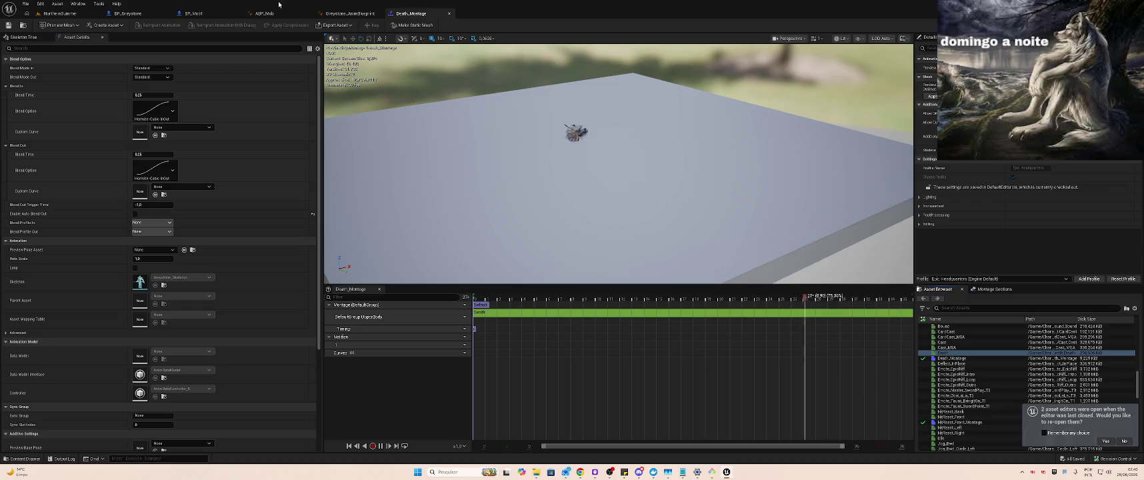
# Search 'hit' in the Content Browser and open HitReact_Front_Montage from the Greystone Characters folder
pyautogui.click(57, 14)
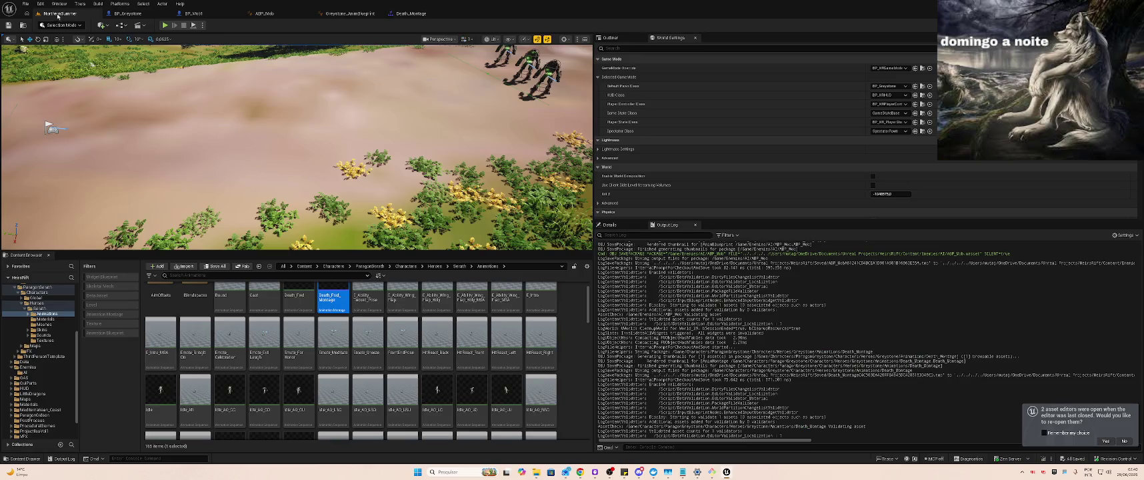
pyautogui.write('hit')
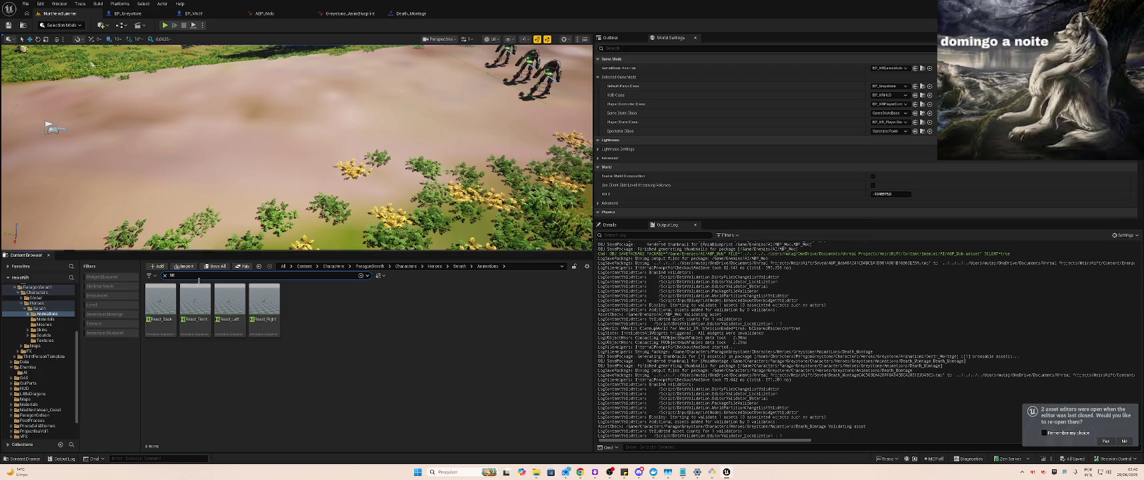
pyautogui.click(36, 297)
pyautogui.scroll(1, 39, 298)
pyautogui.click(22, 320)
pyautogui.click(22, 320)
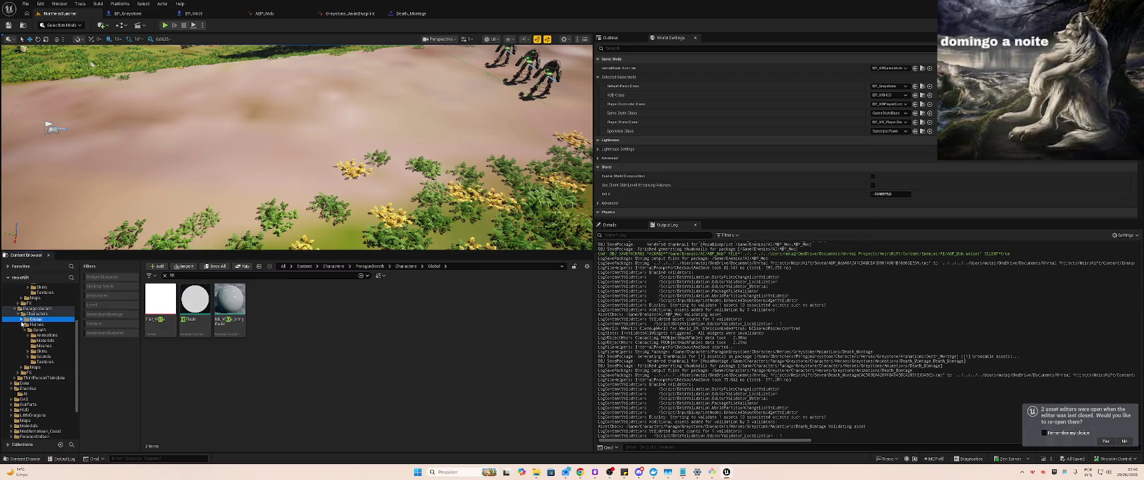
pyautogui.click(18, 314)
pyautogui.click(17, 314)
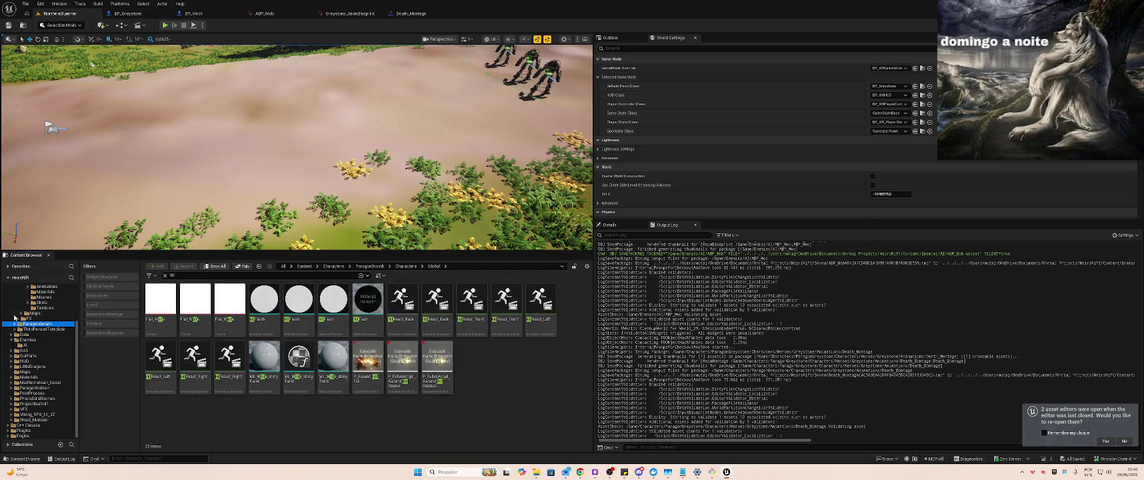
pyautogui.scroll(3, 39, 303)
pyautogui.click(38, 307)
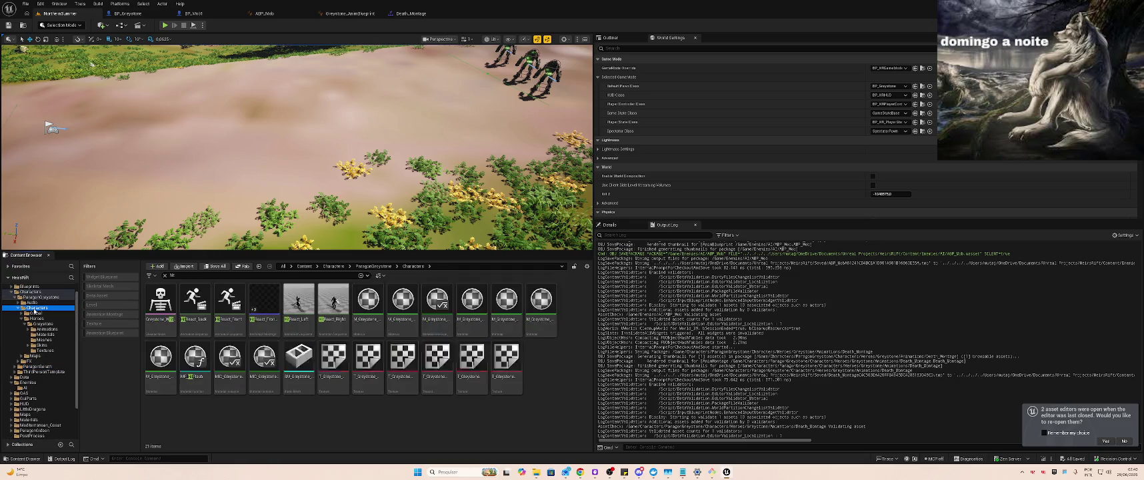
pyautogui.click(271, 313)
pyautogui.doubleClick(272, 313)
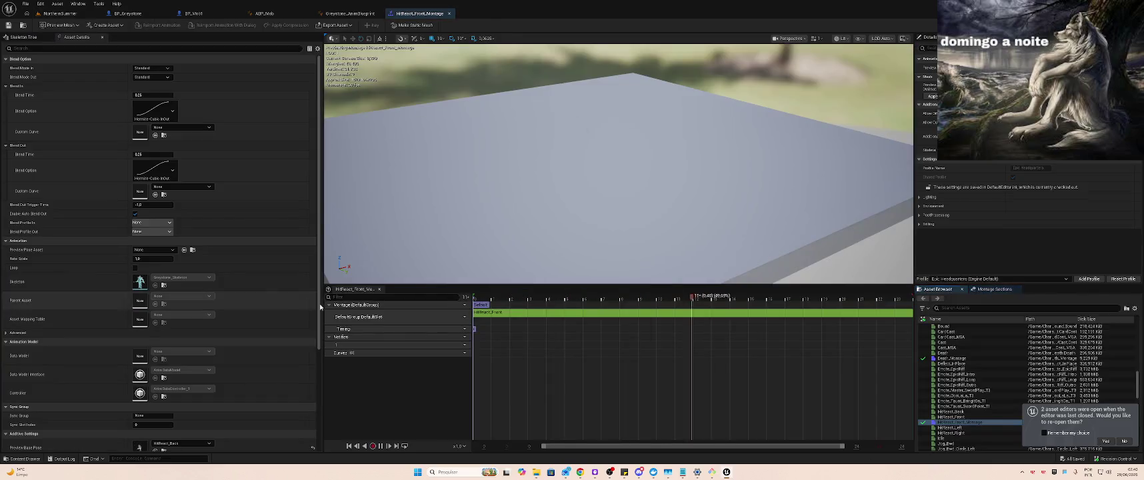
# Set the HitReact_Front montage slot to DefaultGroup.UpperBody and replace its HitReact_Front clip
pyautogui.click(461, 317)
pyautogui.moveTo(480, 335)
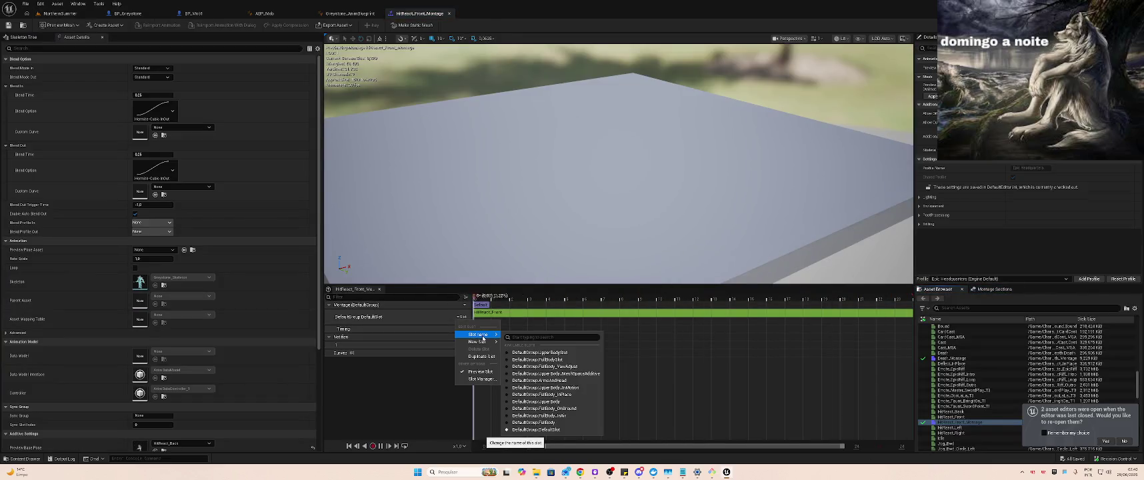
pyautogui.click(584, 402)
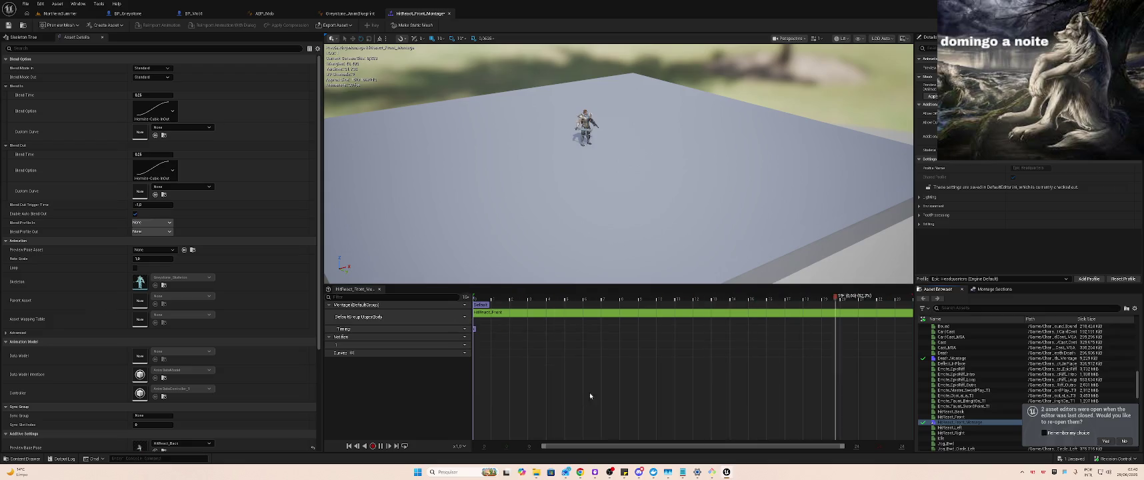
pyautogui.click(573, 312)
pyautogui.press('Delete')
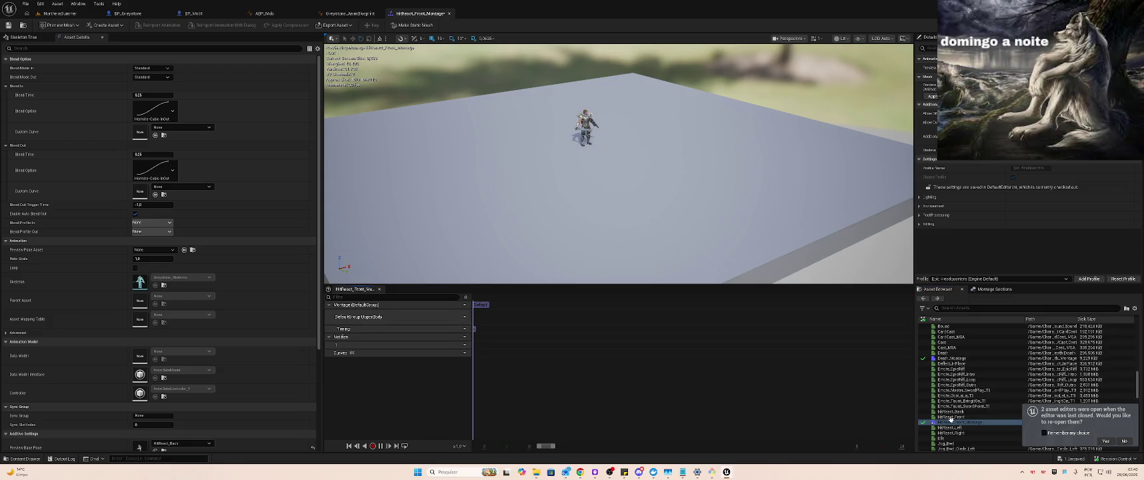
pyautogui.moveTo(949, 417)
pyautogui.mouseDown()
pyautogui.moveTo(478, 323)
pyautogui.moveTo(497, 318)
pyautogui.mouseUp()
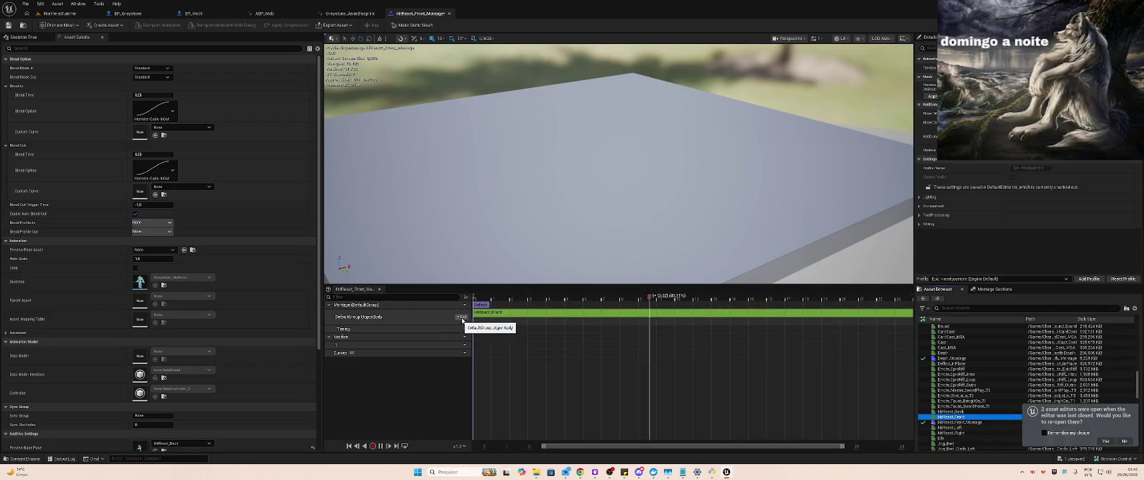
pyautogui.click(498, 262)
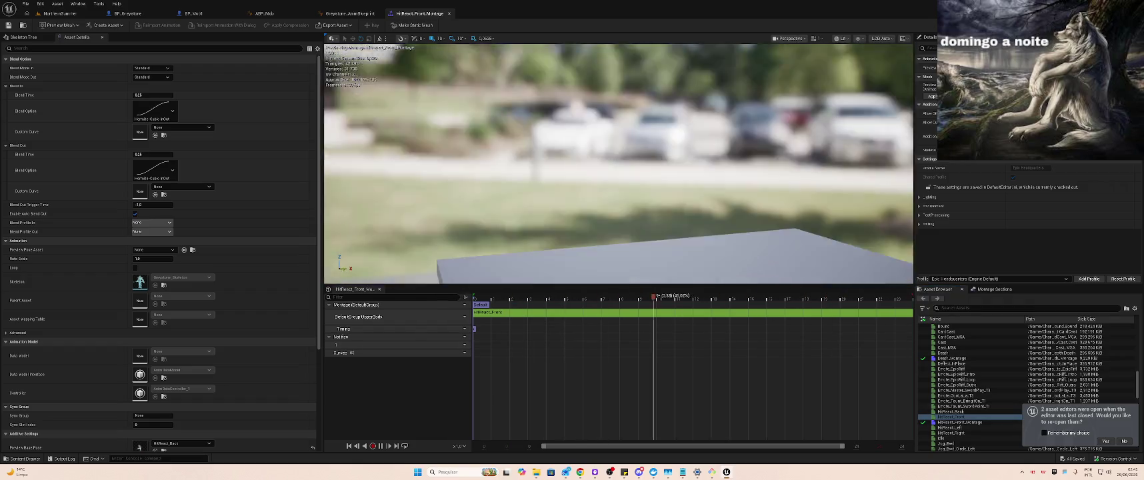
# Reconfirm DefaultGroup.UpperBody as the slot and place the HitReact_Front clip back on the track again
pyautogui.click(461, 317)
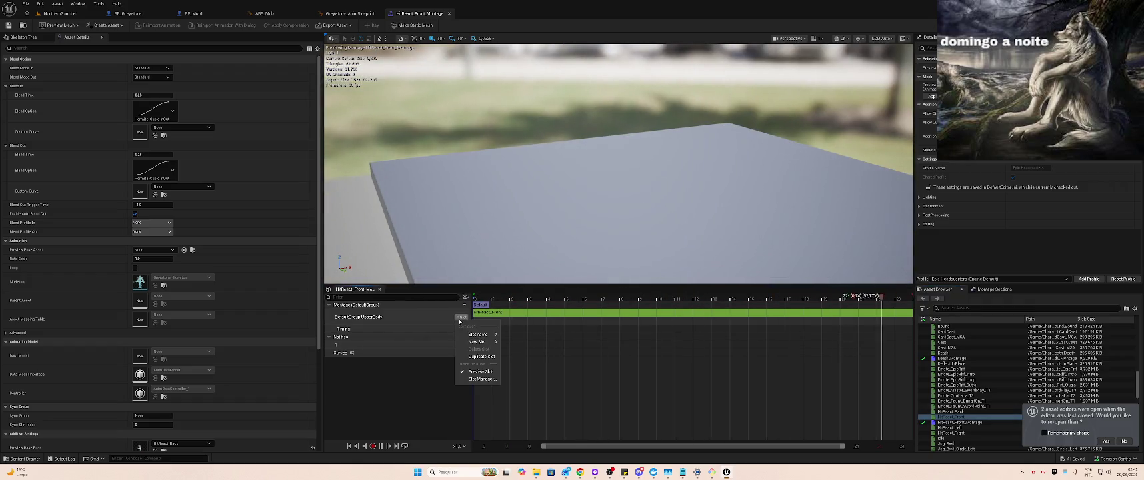
pyautogui.moveTo(478, 334)
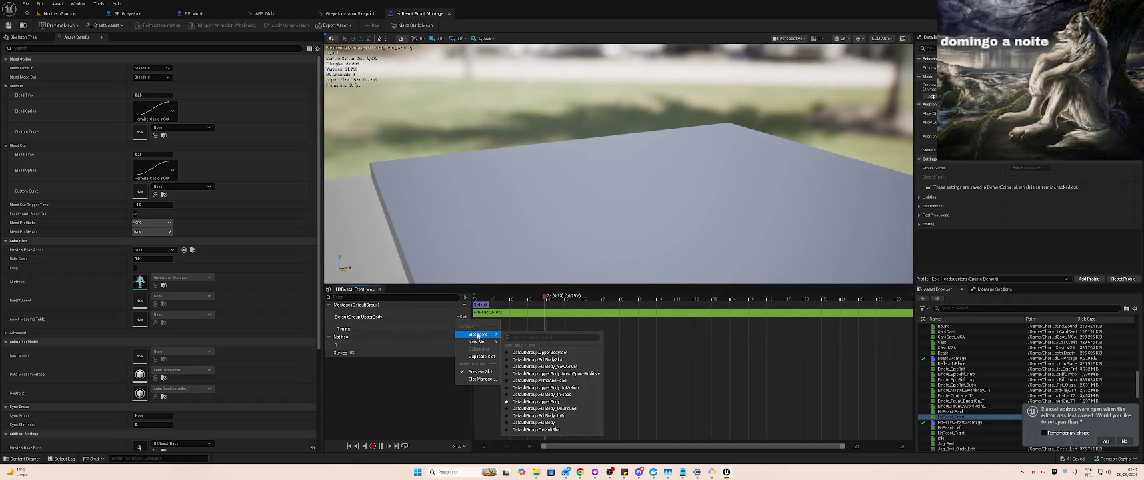
pyautogui.click(579, 401)
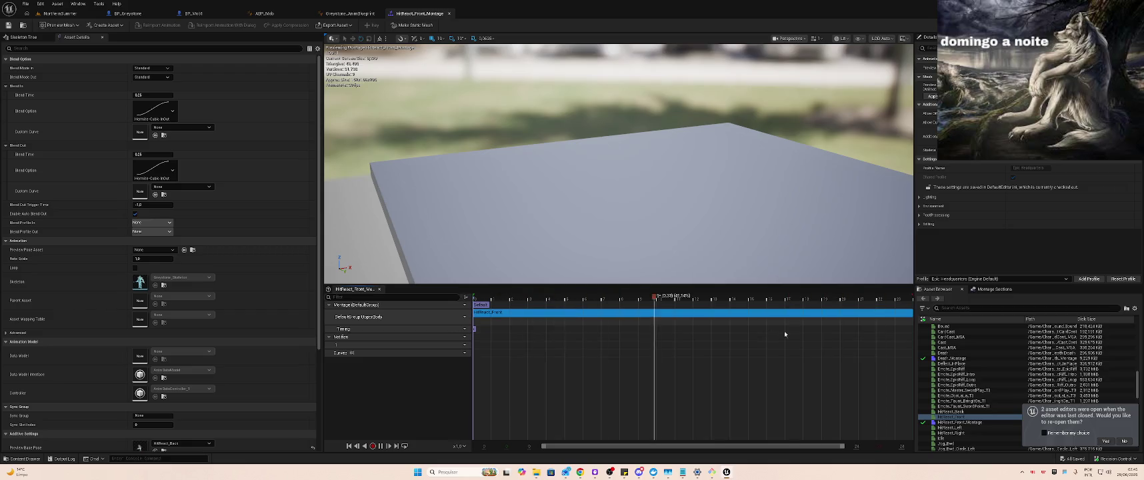
pyautogui.press('Delete')
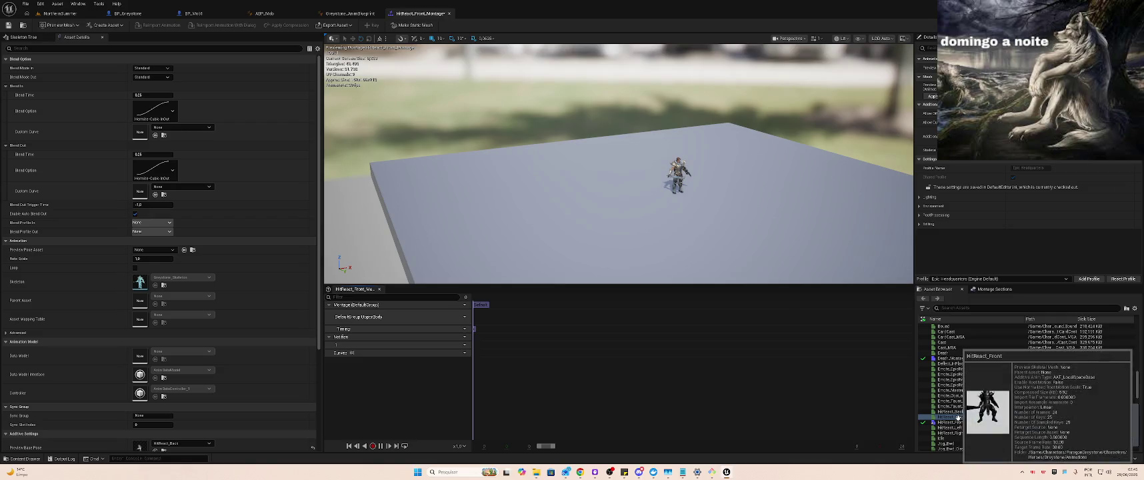
pyautogui.moveTo(956, 417); pyautogui.dragTo(482, 318)
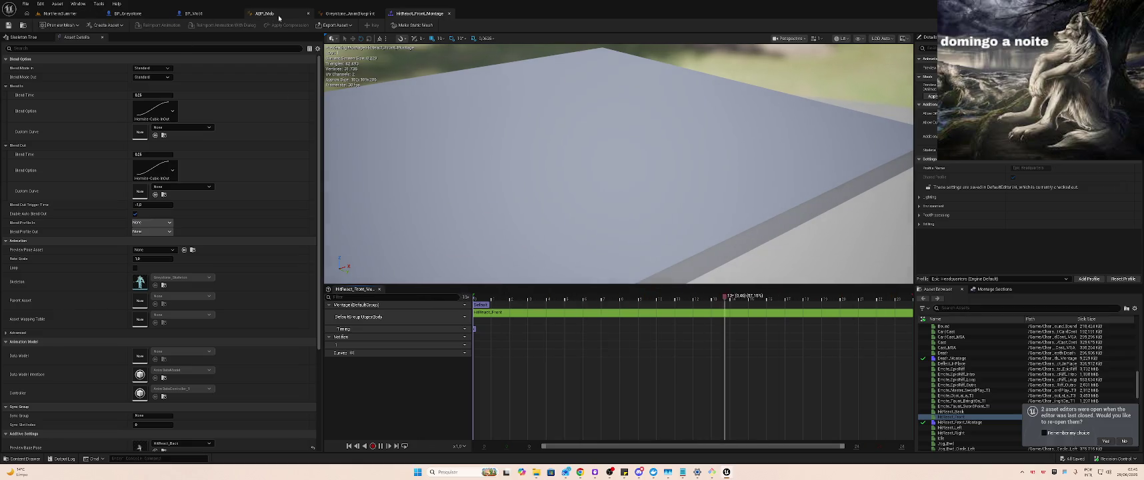
# Go via the Greystone_AnimBlueprint tab back to ABP_Mob's AnimGraph, staying in the editor
pyautogui.click(350, 13)
pyautogui.click(267, 14)
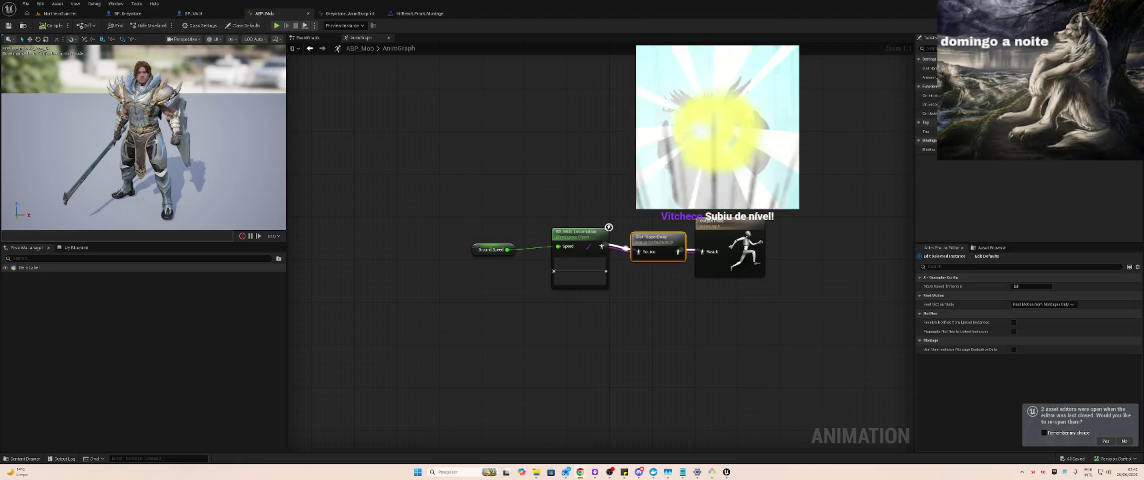
pyautogui.hotkey('alt', 'Tab')
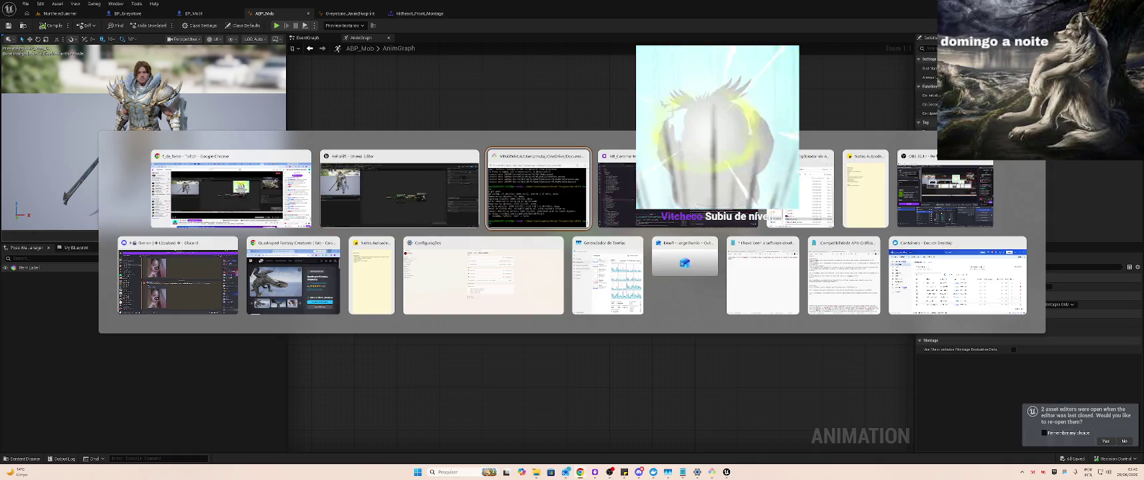
pyautogui.press('Escape')
pyautogui.hotkey('alt', 'Tab')
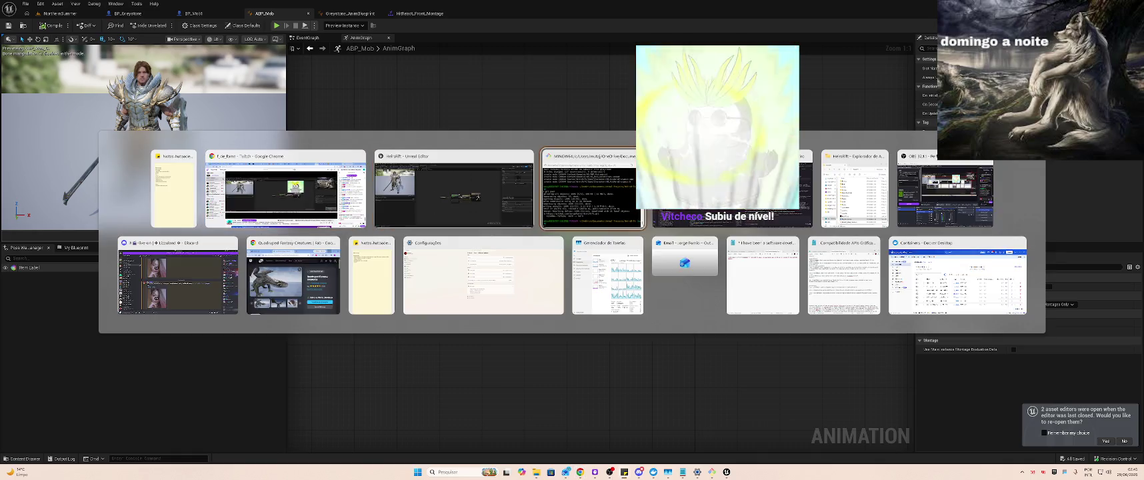
pyautogui.press('Escape')
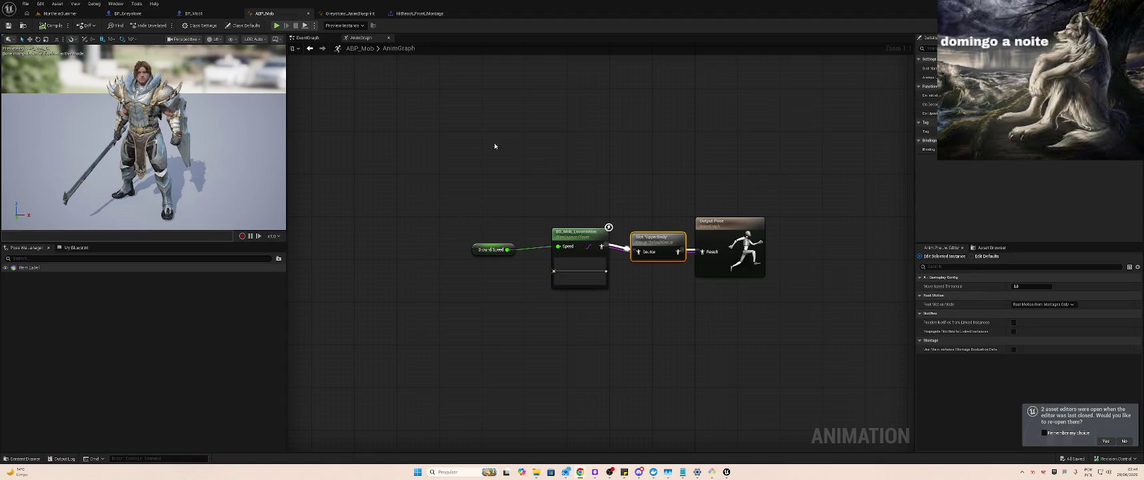
# Play-test NorthernSummer by attacking mobs and casting the W and E abilities, then return to BP_Greystone's graph
pyautogui.click(44, 13)
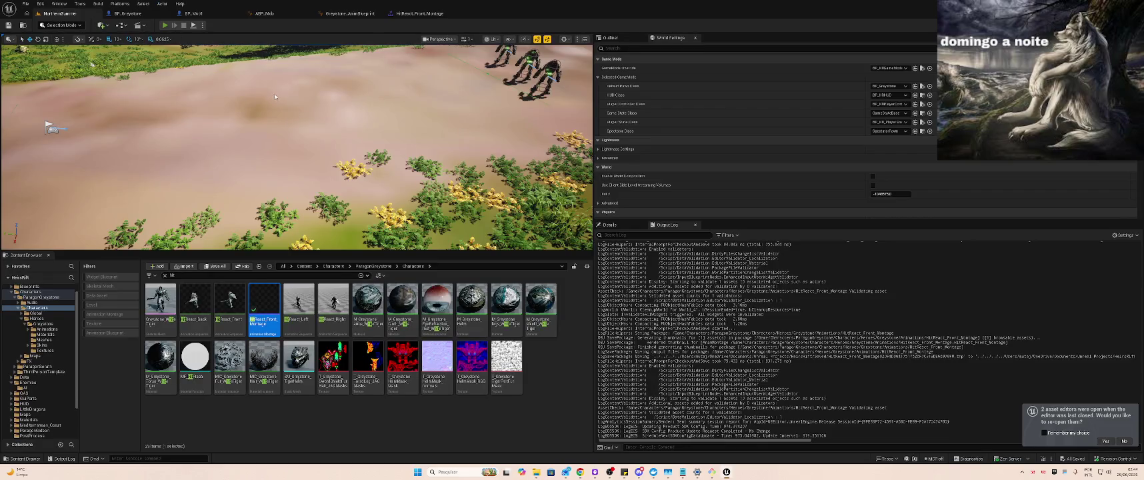
pyautogui.hotkey('alt', 'p')
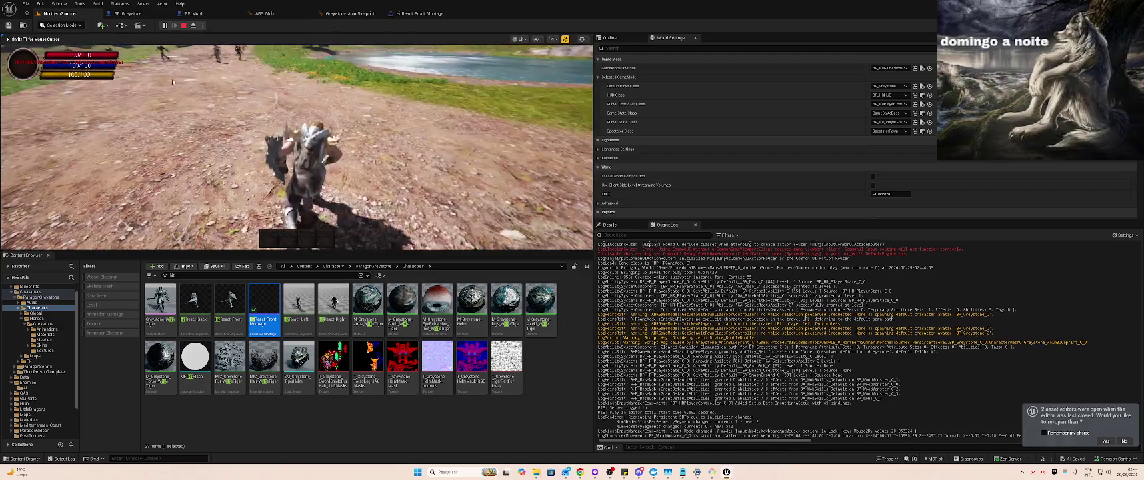
pyautogui.click(256, 82)
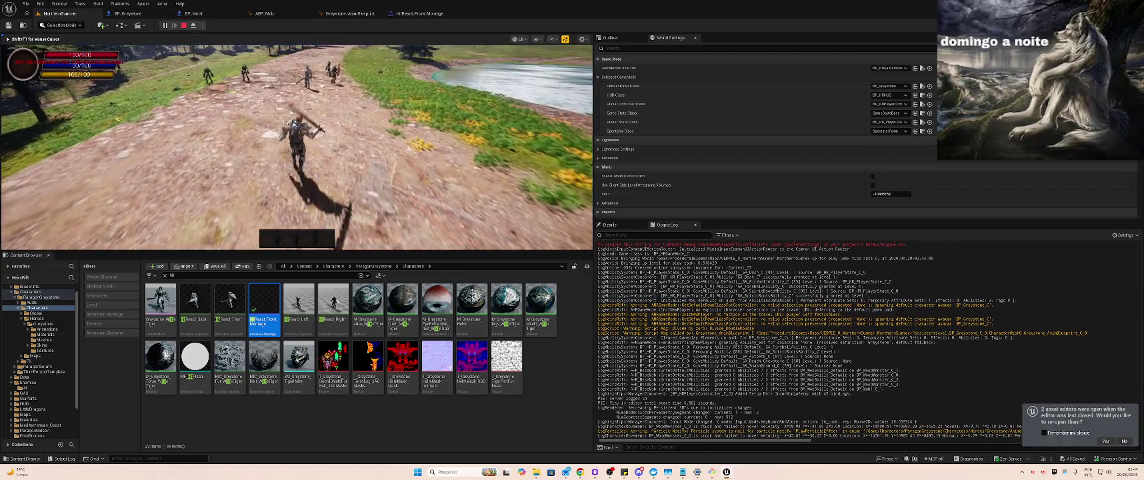
pyautogui.click(324, 115)
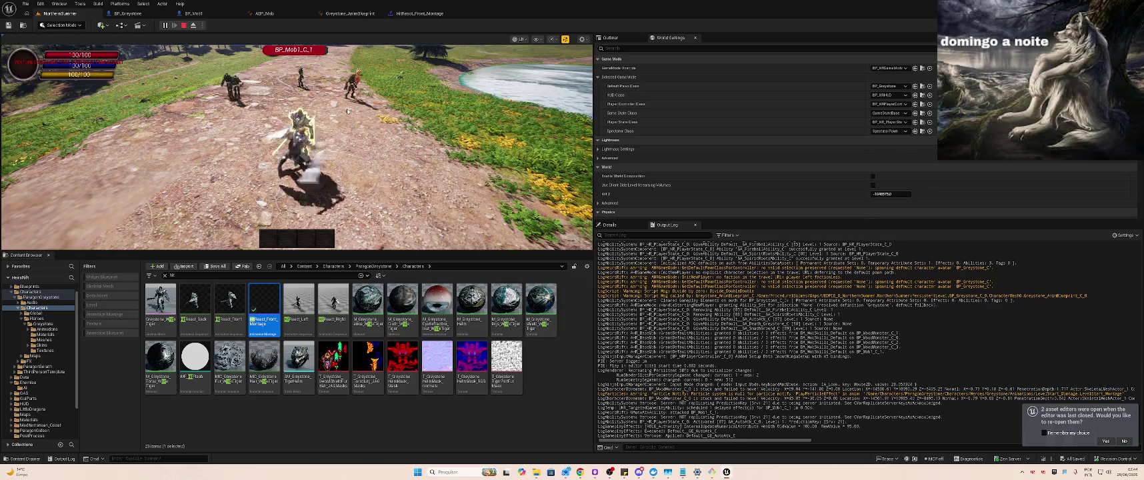
pyautogui.press('w')
pyautogui.press('e')
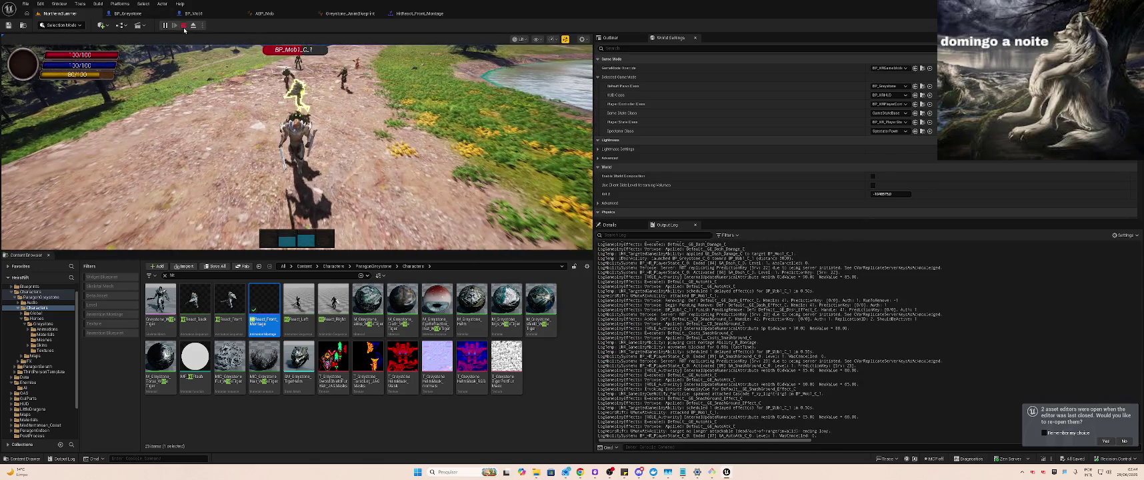
pyautogui.click(127, 13)
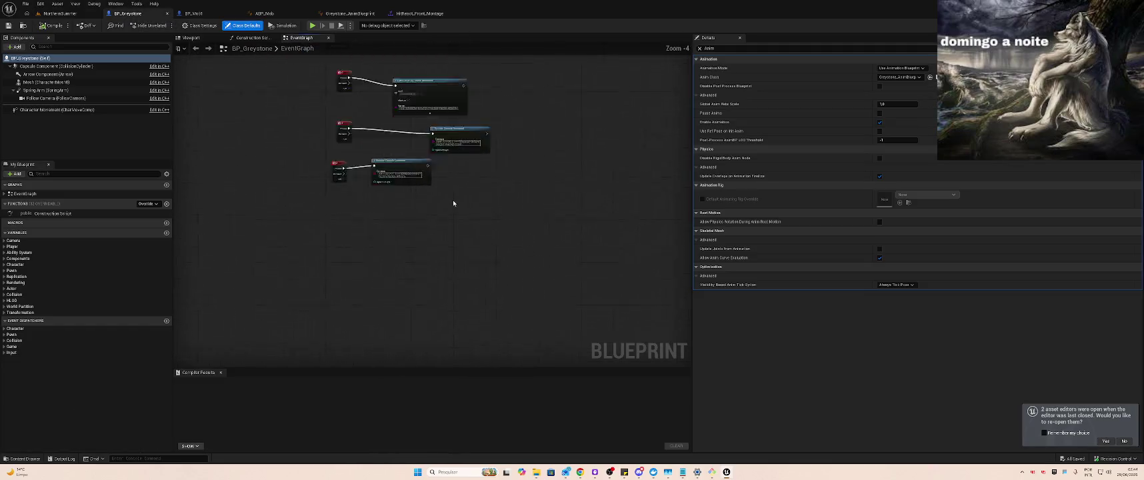
# Duplicate the lower key event and its Execute Console Command node beside the others
pyautogui.moveTo(357, 197)
pyautogui.mouseDown()
pyautogui.moveTo(465, 205)
pyautogui.moveTo(340, 144)
pyautogui.mouseUp()
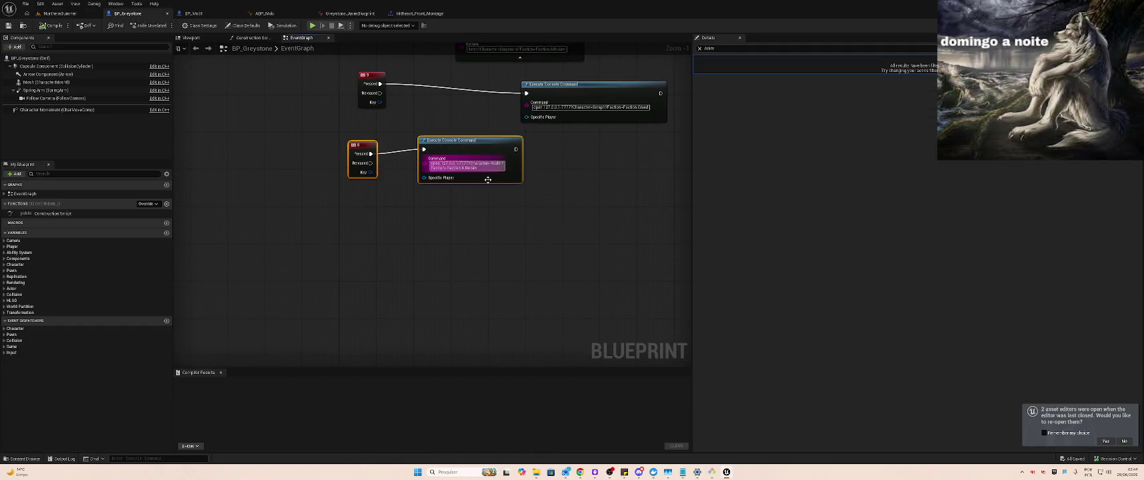
pyautogui.hotkey('ctrl', 'c')
pyautogui.hotkey('ctrl', 'v')
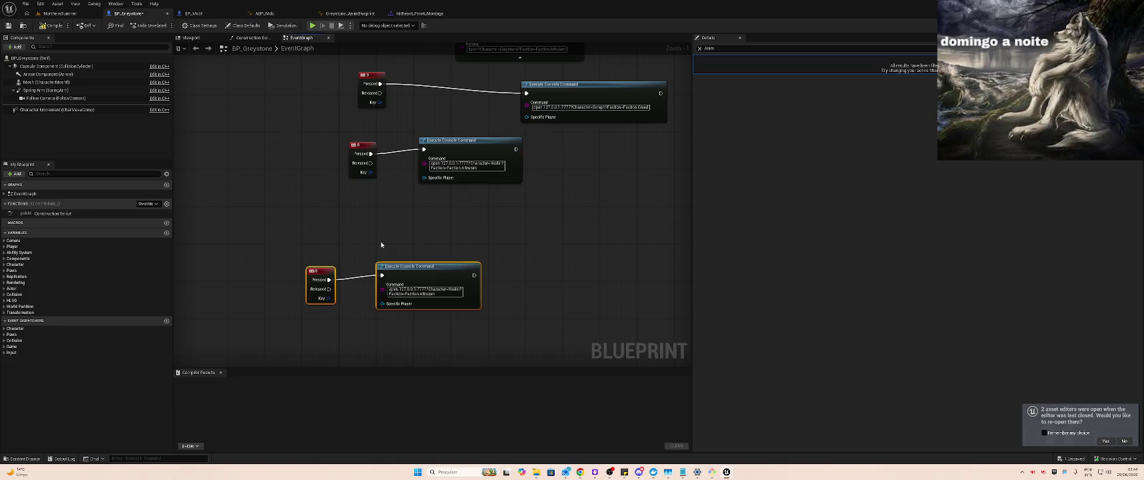
pyautogui.moveTo(312, 269); pyautogui.dragTo(364, 253)
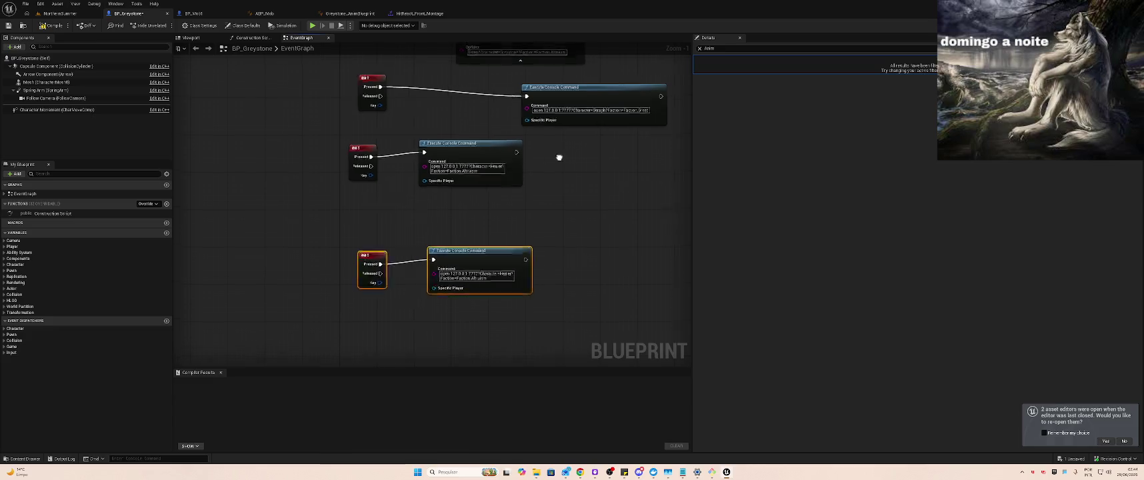
# Edit the copied console command text so it uses Greystone
pyautogui.moveTo(559, 155); pyautogui.dragTo(568, 203)
pyautogui.doubleClick(517, 98)
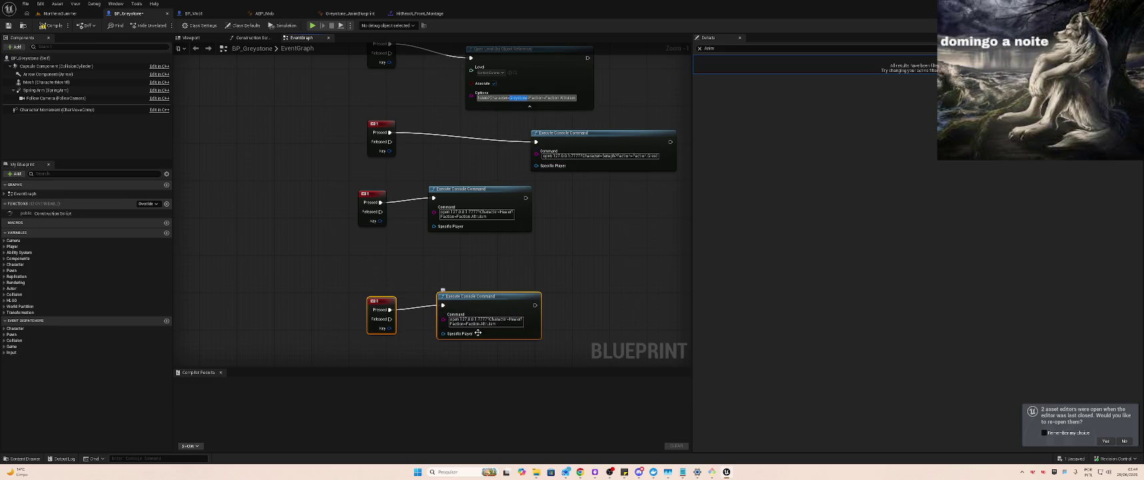
pyautogui.doubleClick(521, 319)
pyautogui.hotkey('ctrl', 'v')
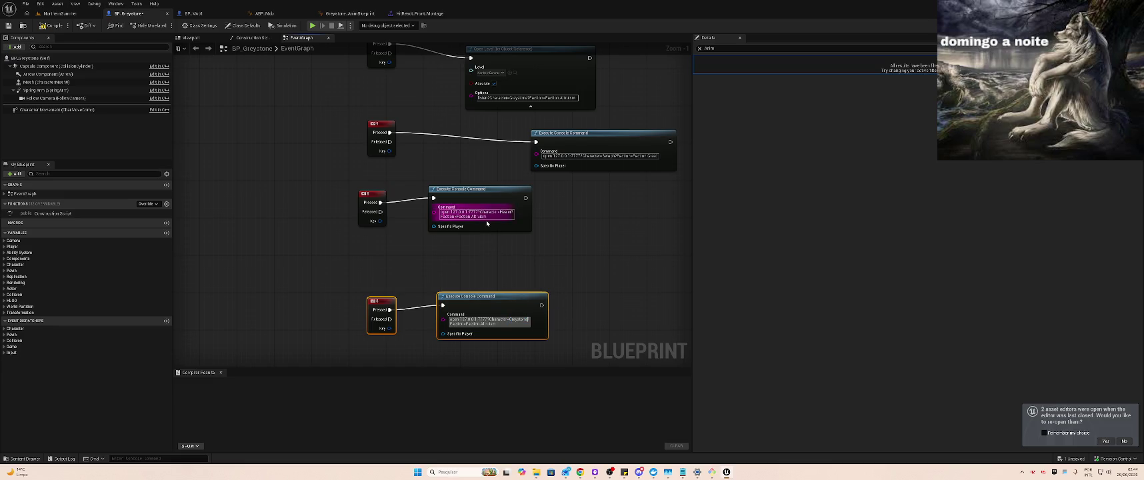
pyautogui.doubleClick(652, 156)
pyautogui.hotkey('ctrl', 'v')
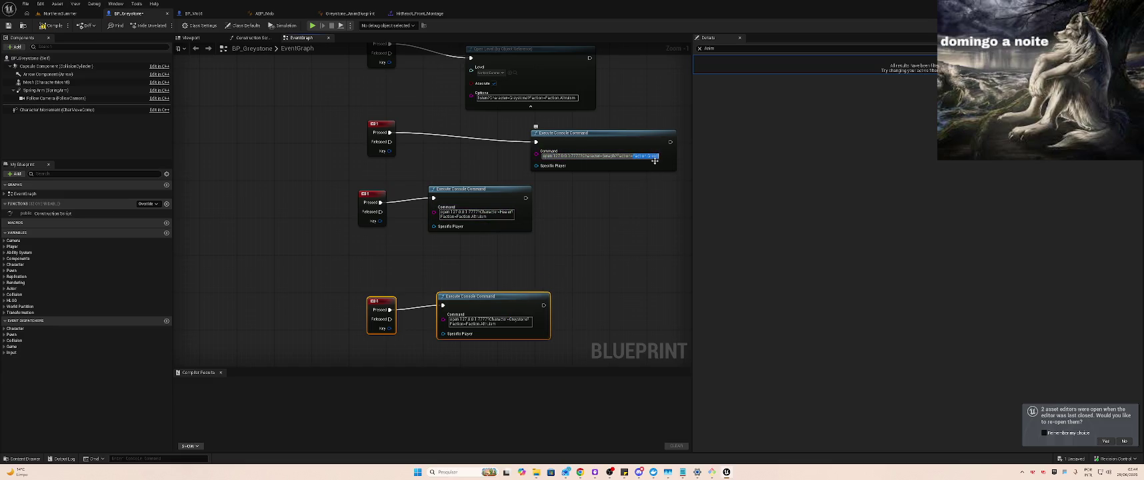
pyautogui.moveTo(649, 156); pyautogui.dragTo(670, 155)
pyautogui.click(497, 322)
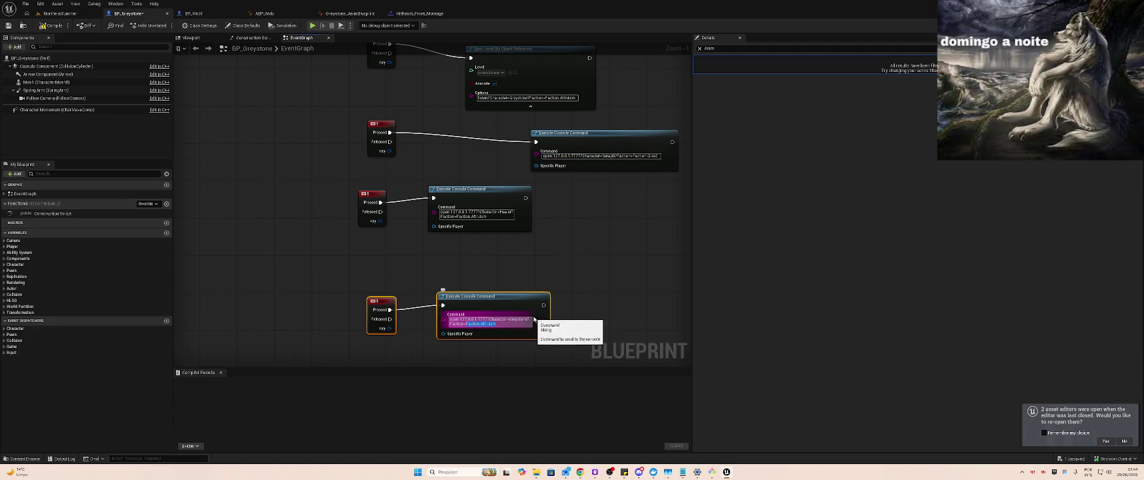
pyautogui.click(513, 323)
pyautogui.hotkey('ctrl', 'shift', 'Left')
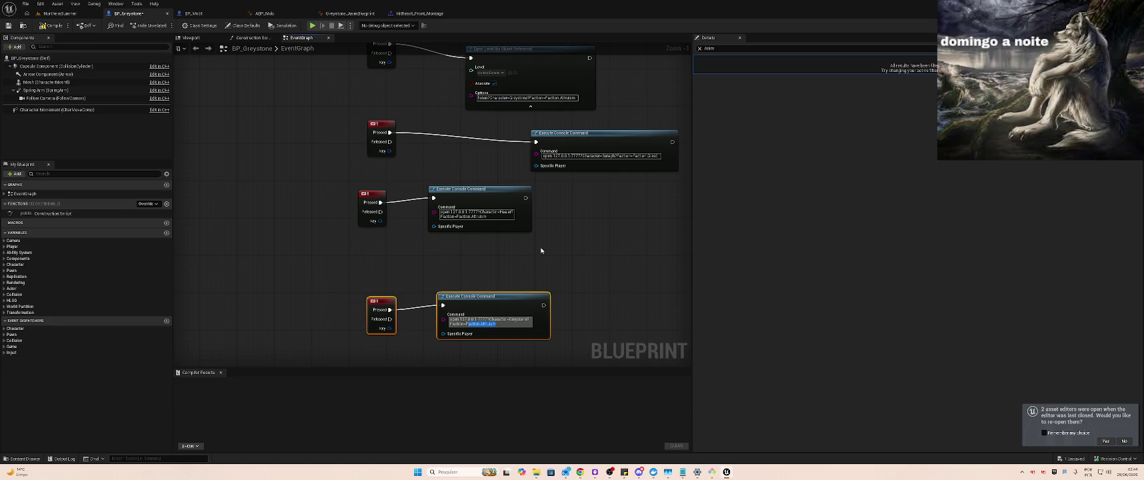
pyautogui.click(575, 254)
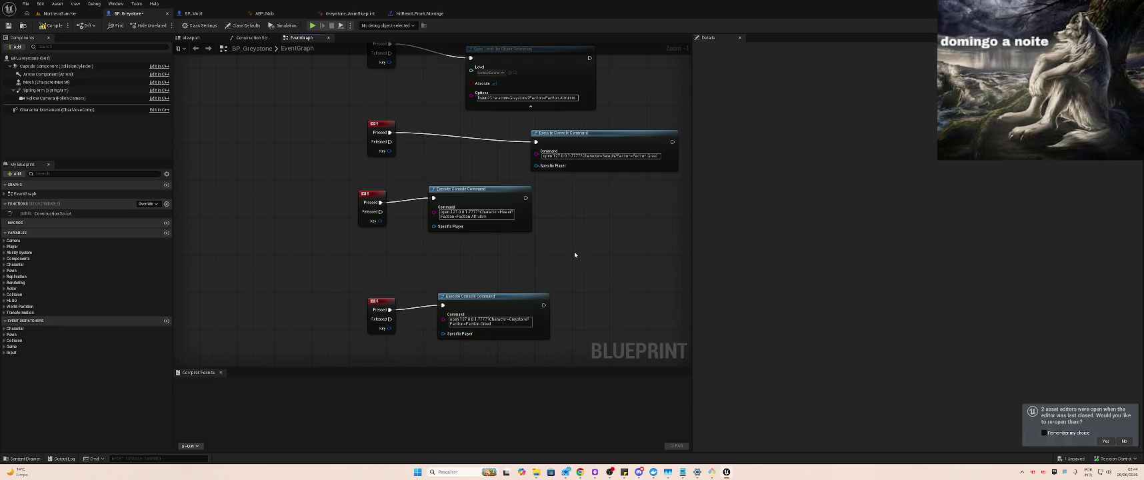
# Replace the copied key with a 7 key event wired to the new command, and compile
pyautogui.moveTo(388, 272); pyautogui.dragTo(355, 331)
pyautogui.press('Delete')
pyautogui.rightClick(351, 308)
pyautogui.write('ke')
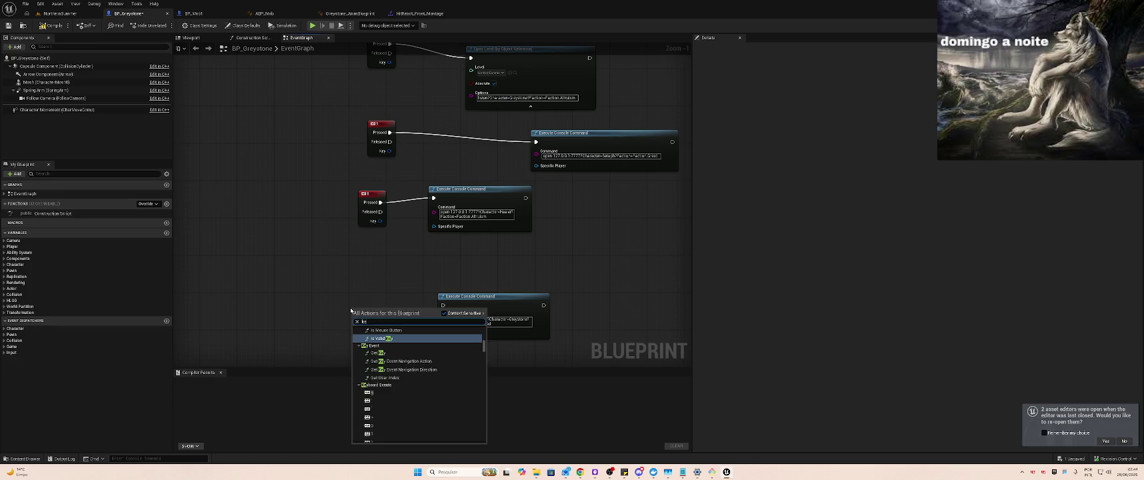
pyautogui.write('ybo 7')
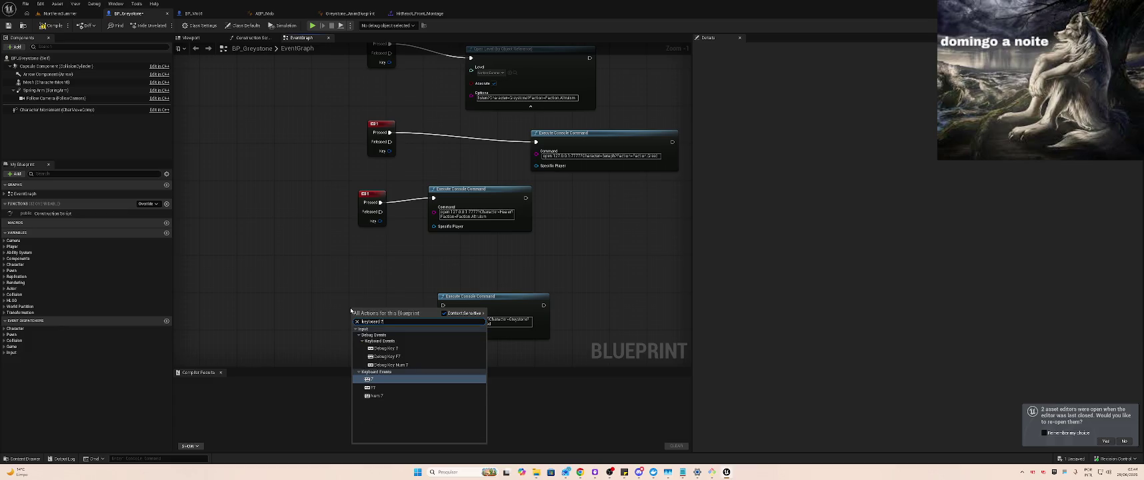
pyautogui.press('Return')
pyautogui.moveTo(372, 318); pyautogui.dragTo(443, 306)
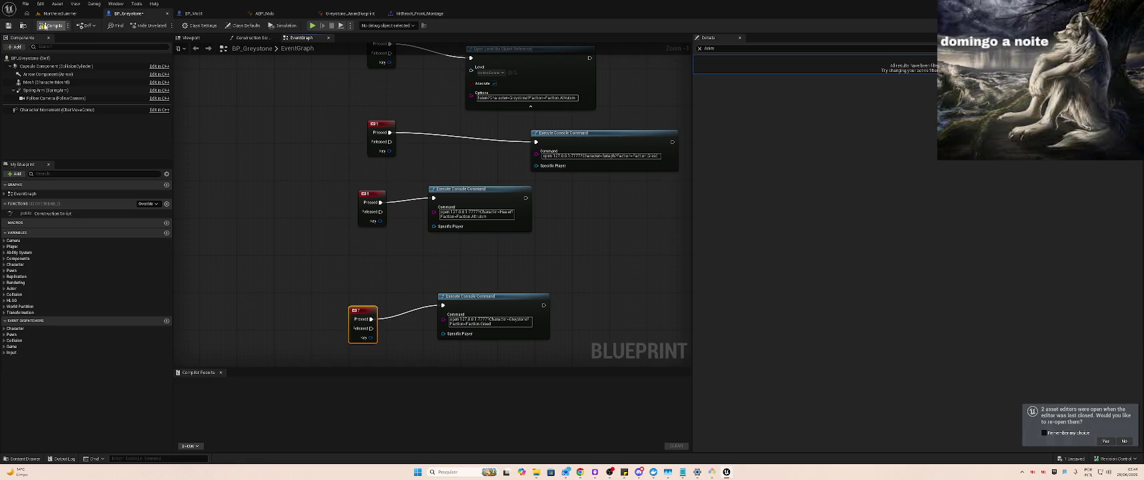
pyautogui.click(60, 25)
pyautogui.hotkey('alt', 'Tab')
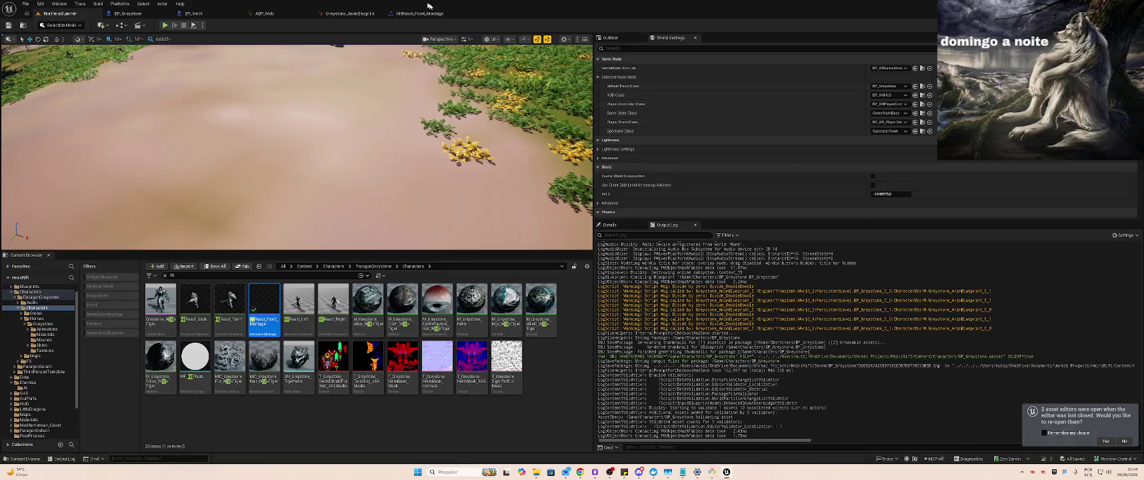
# Reposition the game preview window, restart the play session with Alt+P, then stop it
pyautogui.click(802, 167)
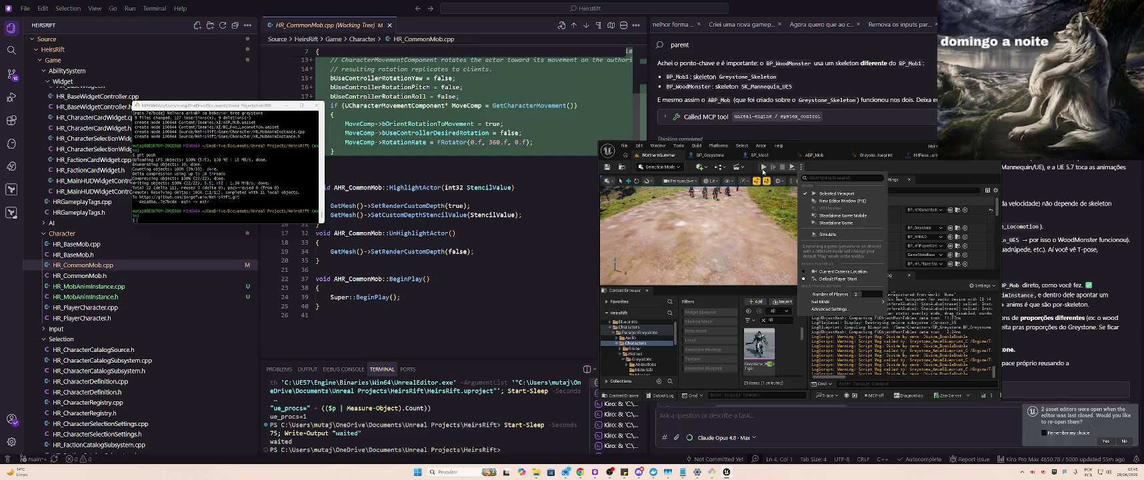
pyautogui.click(764, 171)
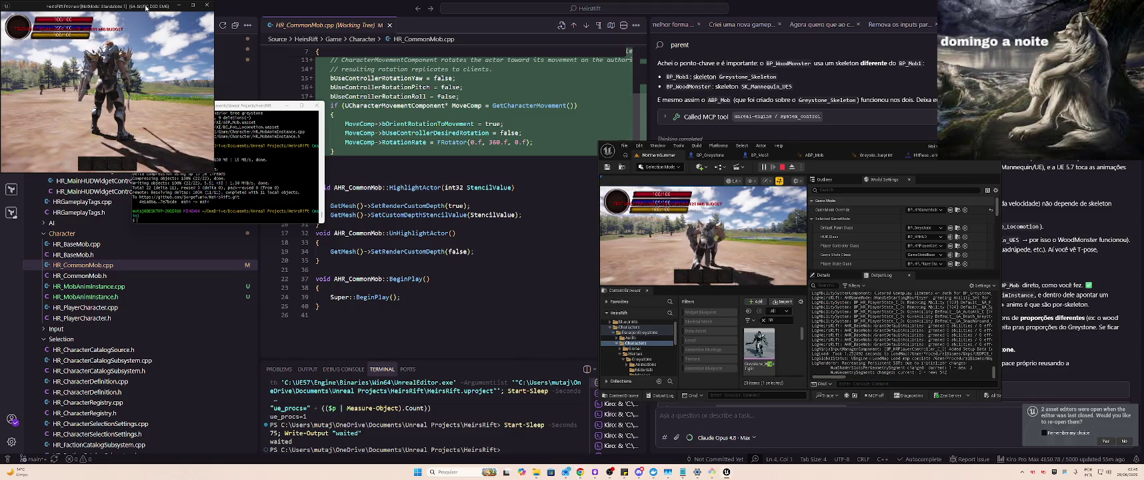
pyautogui.moveTo(146, 8); pyautogui.dragTo(580, 247)
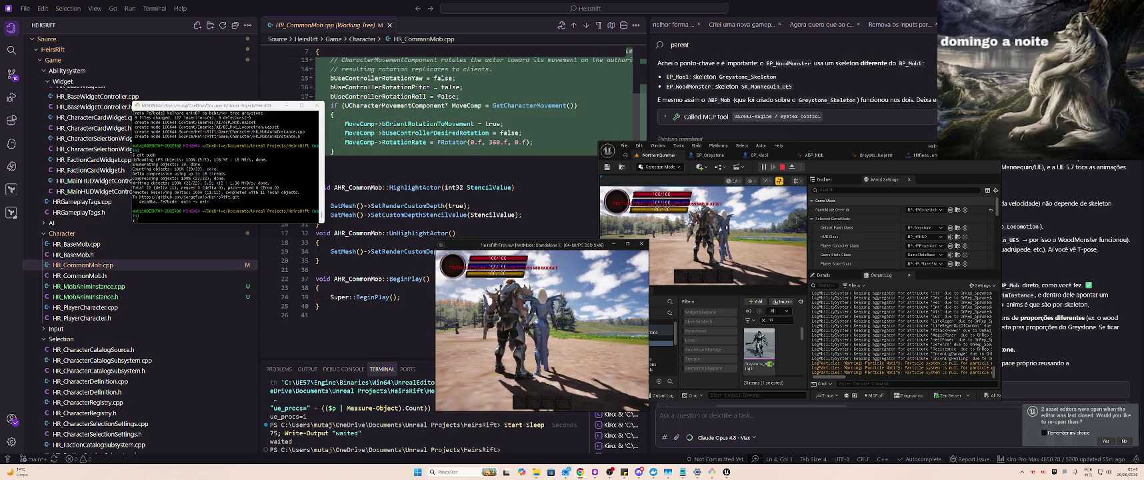
pyautogui.click(781, 168)
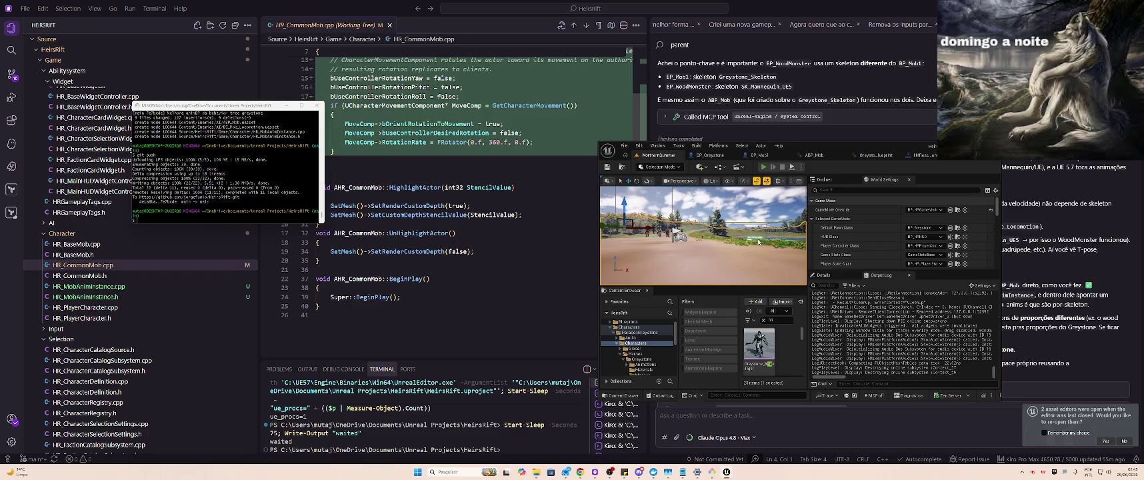
pyautogui.hotkey('alt', 'p')
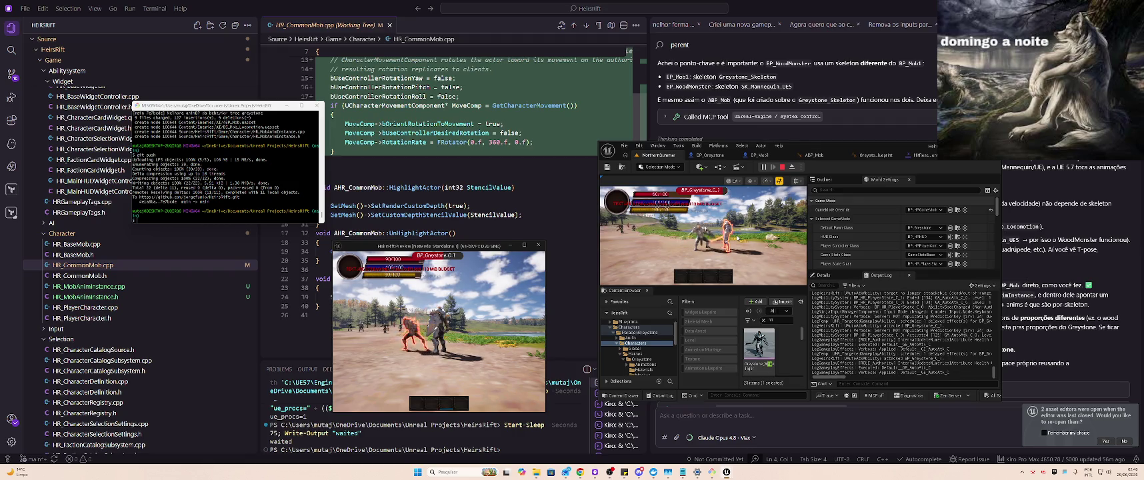
pyautogui.click(782, 167)
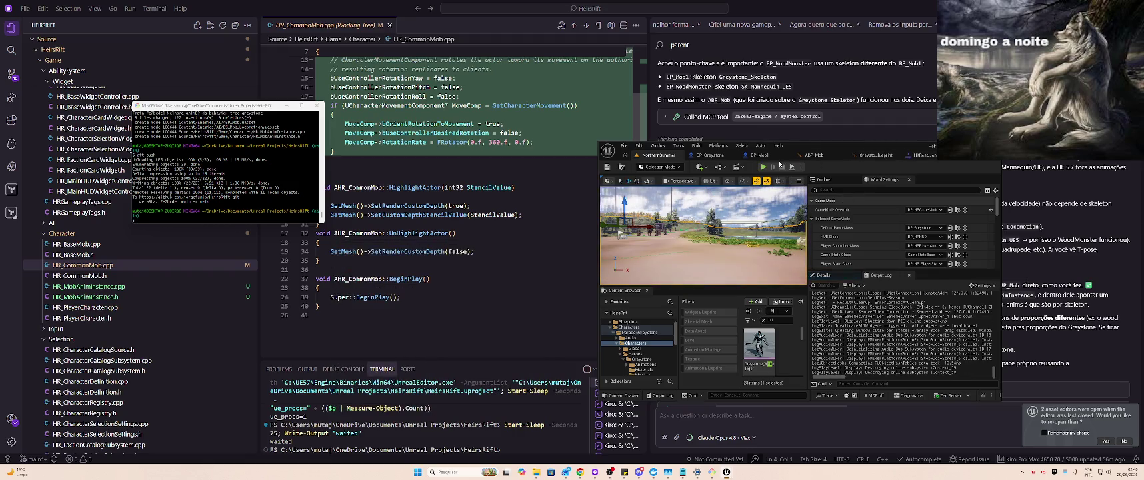
# Maximize the editor and open BP_Greystone from Content > Characters after clearing the filter
pyautogui.doubleClick(900, 146)
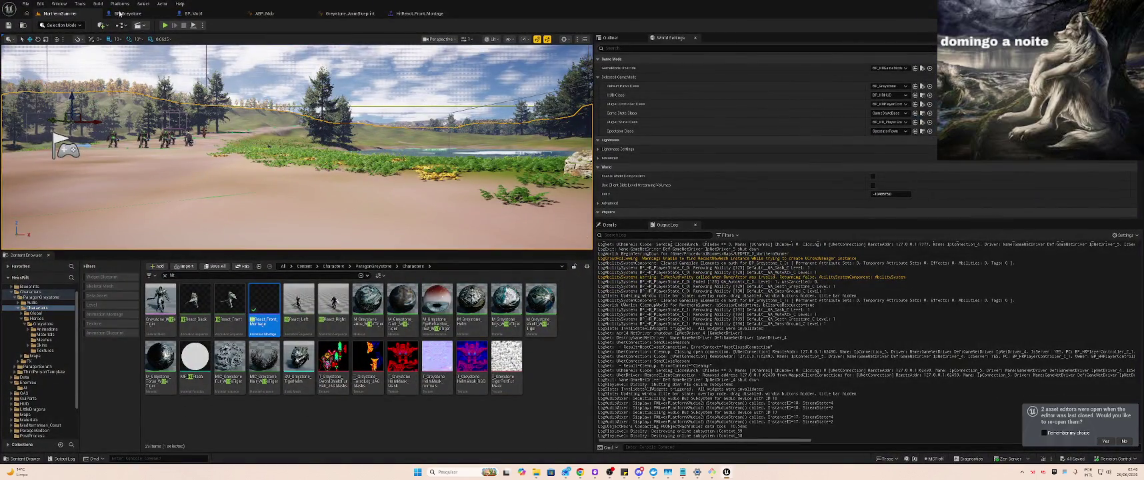
pyautogui.scroll(1, 47, 325)
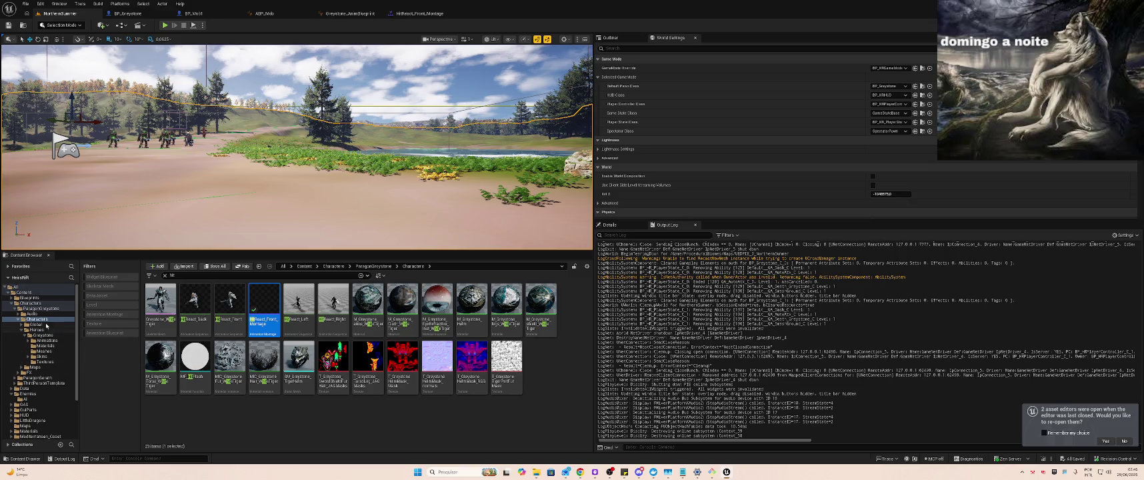
pyautogui.click(33, 304)
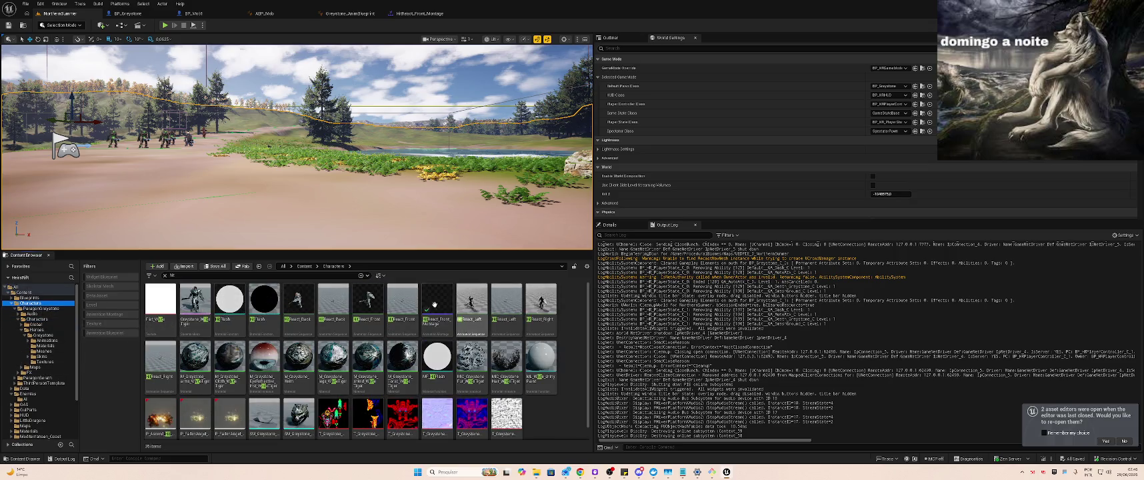
pyautogui.click(164, 276)
pyautogui.doubleClick(262, 299)
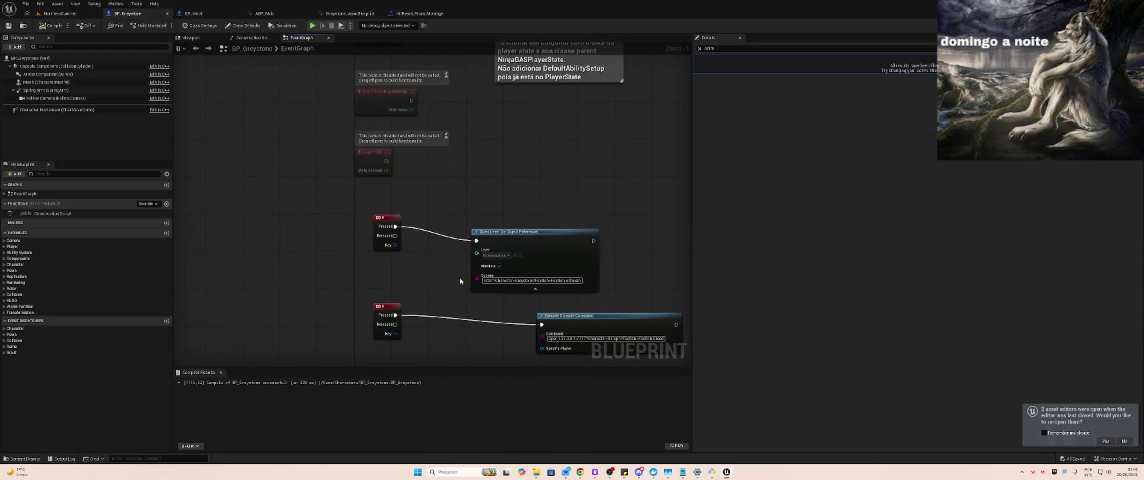
pyautogui.click(721, 48)
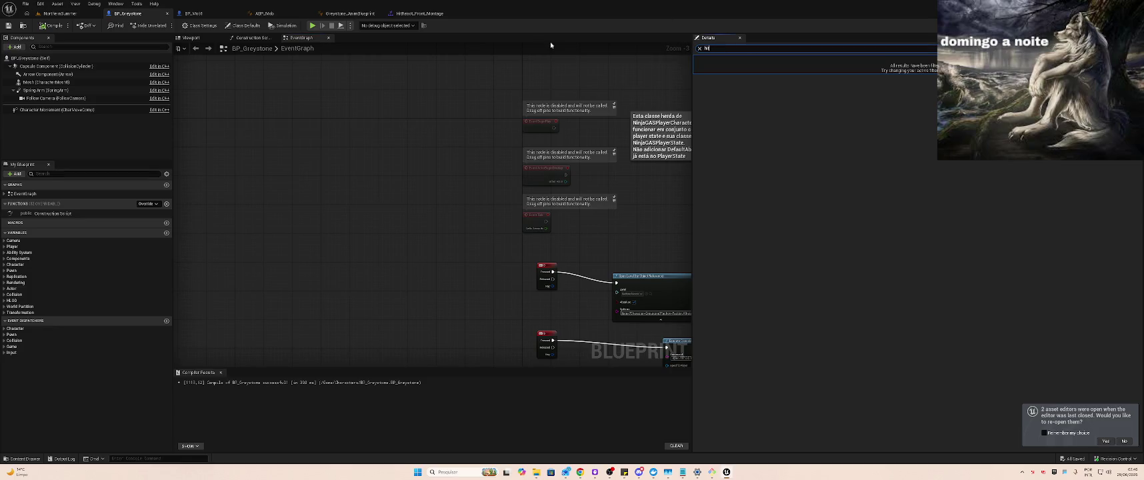
pyautogui.click(58, 14)
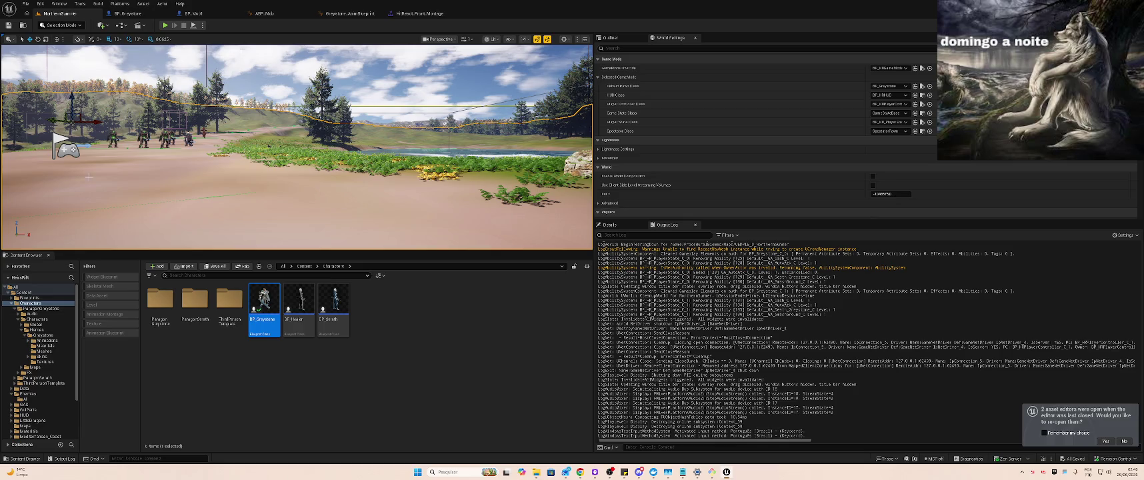
pyautogui.click(125, 13)
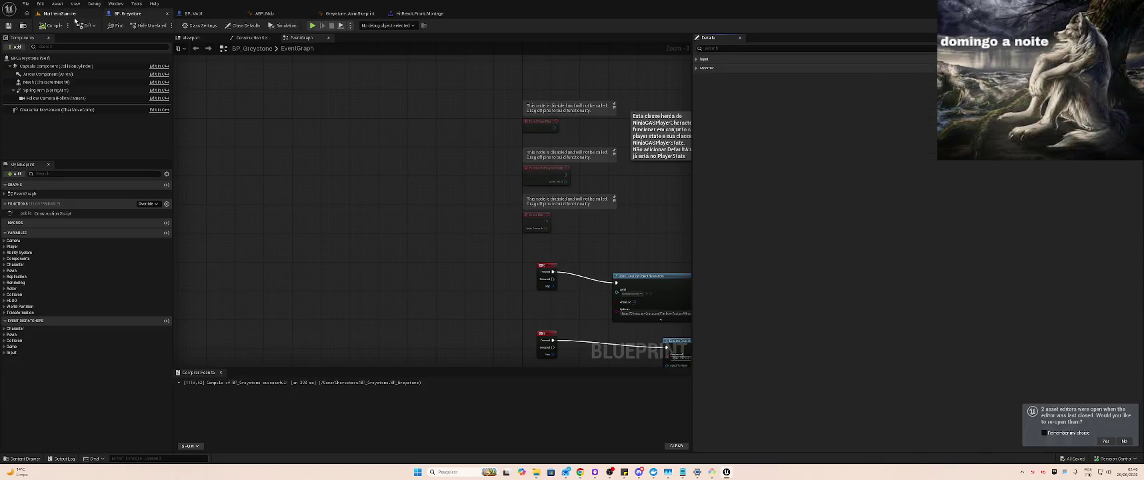
# Browse to GAS/Abilities/Common/AutoAtk and select the GA_AutoAtk ability
pyautogui.click(59, 14)
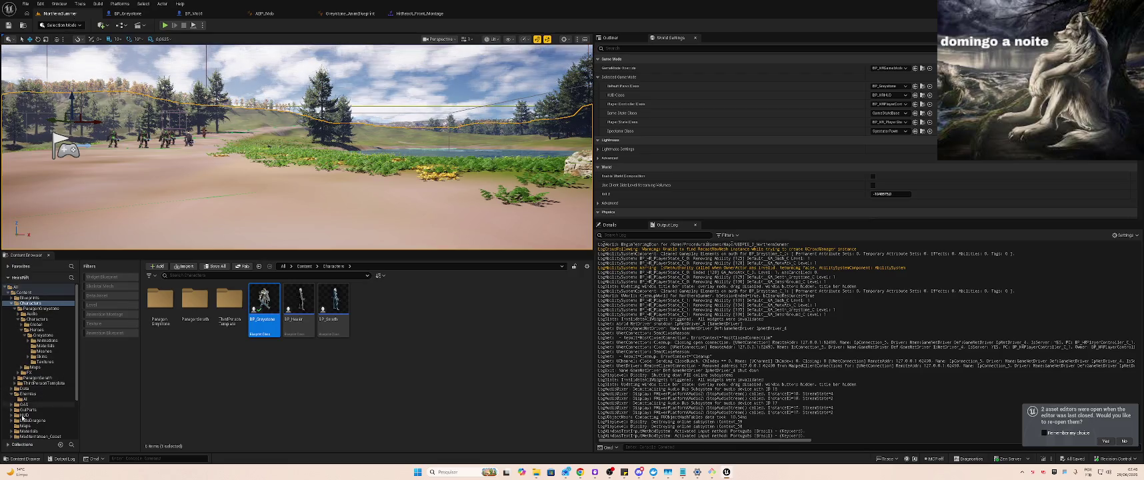
pyautogui.click(24, 404)
pyautogui.doubleClick(160, 301)
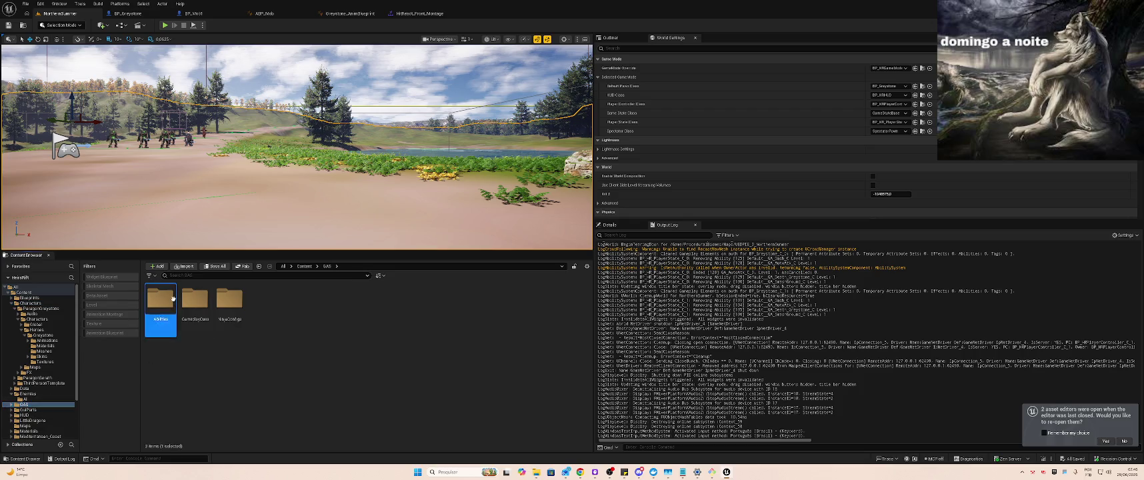
pyautogui.doubleClick(160, 301)
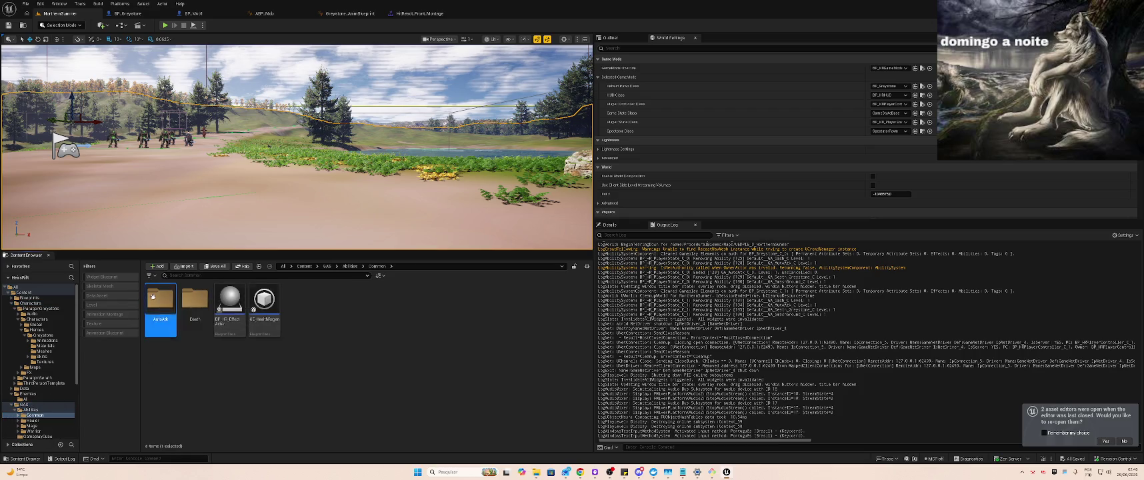
pyautogui.doubleClick(147, 297)
pyautogui.click(164, 300)
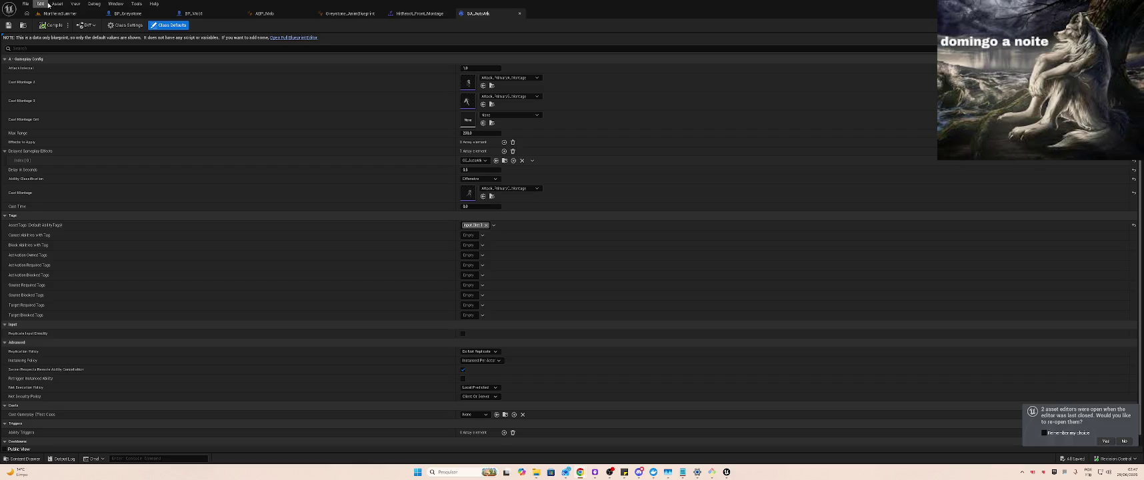
# Check BP_Greystone's console-command nodes and BP_Mob defaults, close BP_Mob, and return to the level
pyautogui.click(142, 14)
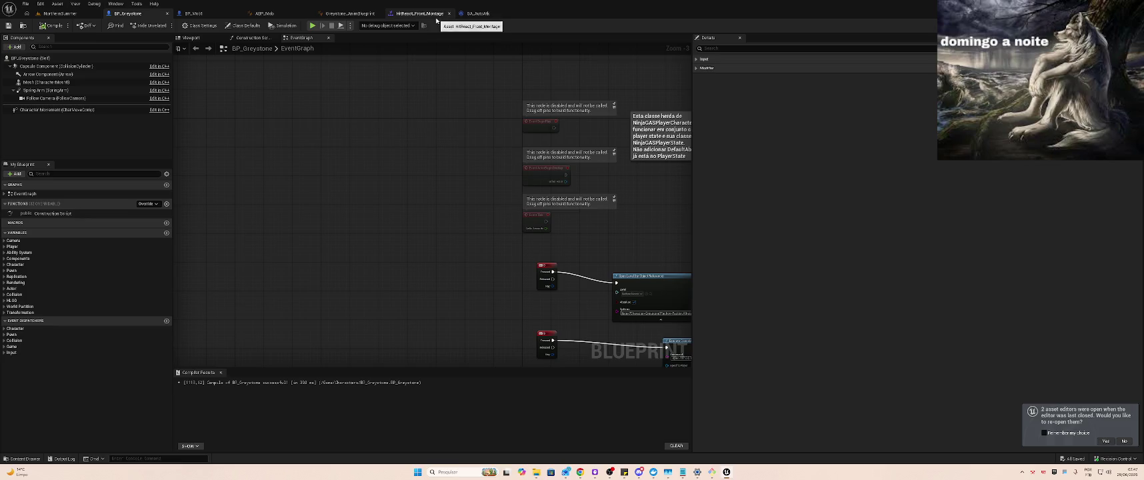
pyautogui.moveTo(435, 217)
pyautogui.mouseDown()
pyautogui.moveTo(301, 145)
pyautogui.moveTo(223, 122)
pyautogui.moveTo(319, 64)
pyautogui.moveTo(416, 122)
pyautogui.mouseUp()
pyautogui.click(188, 14)
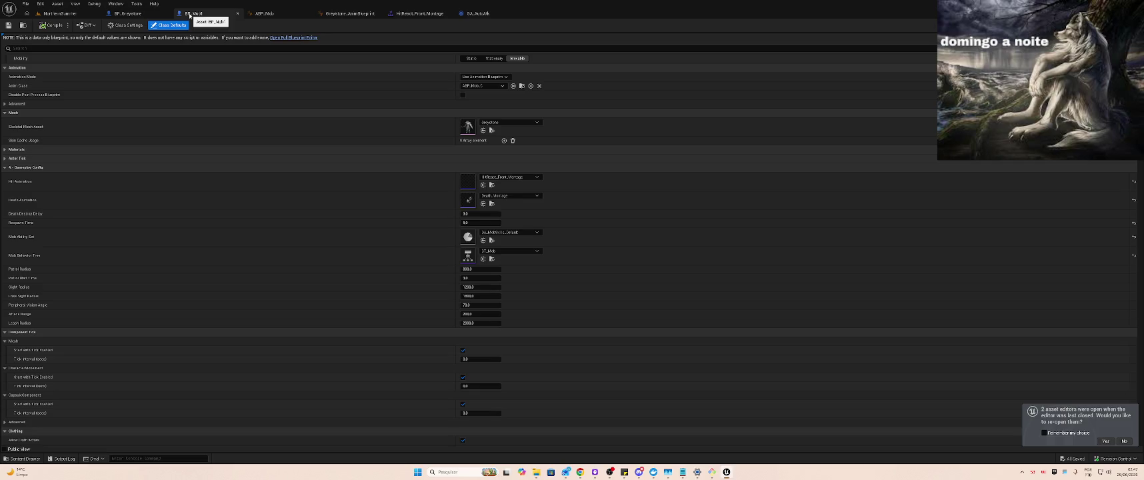
pyautogui.middleClick(190, 15)
pyautogui.click(114, 14)
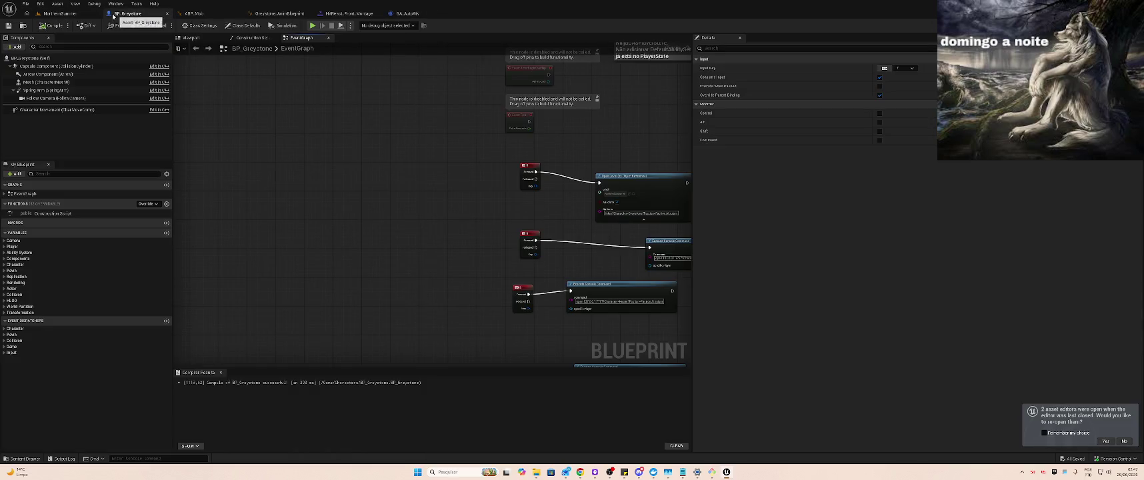
pyautogui.click(73, 14)
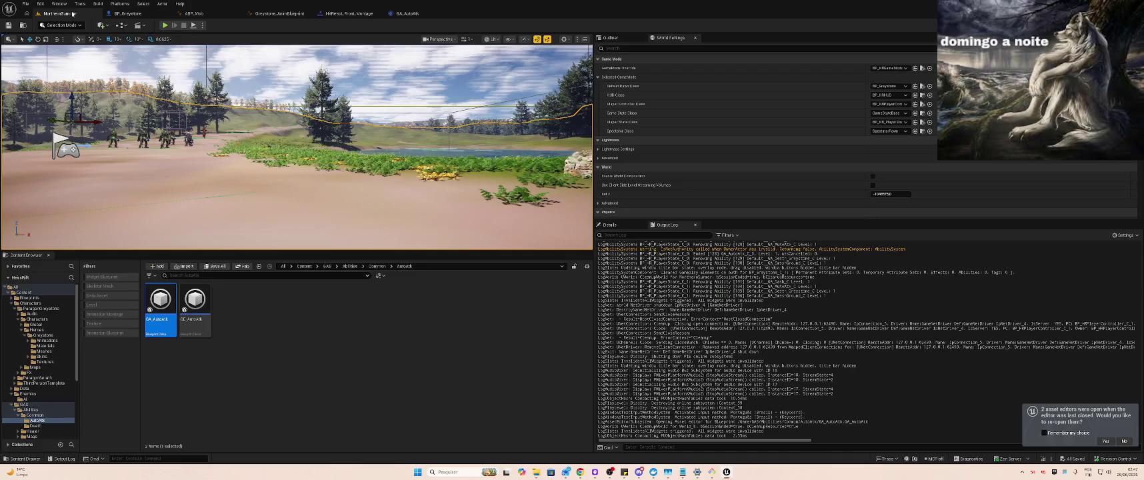
# Open the DA_AbilitySet_Greystone ability set from GAS/NinjaConfigs
pyautogui.click(36, 405)
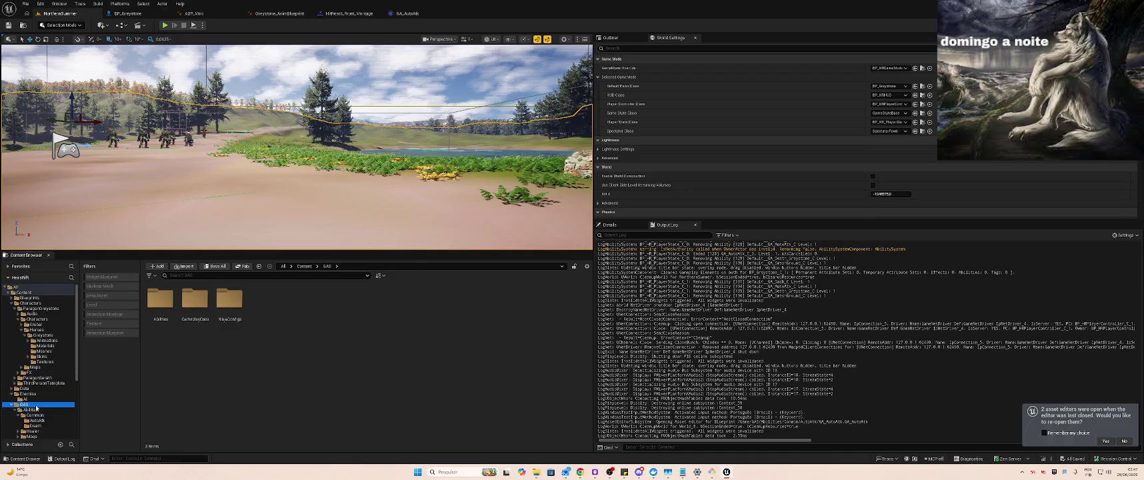
pyautogui.doubleClick(229, 300)
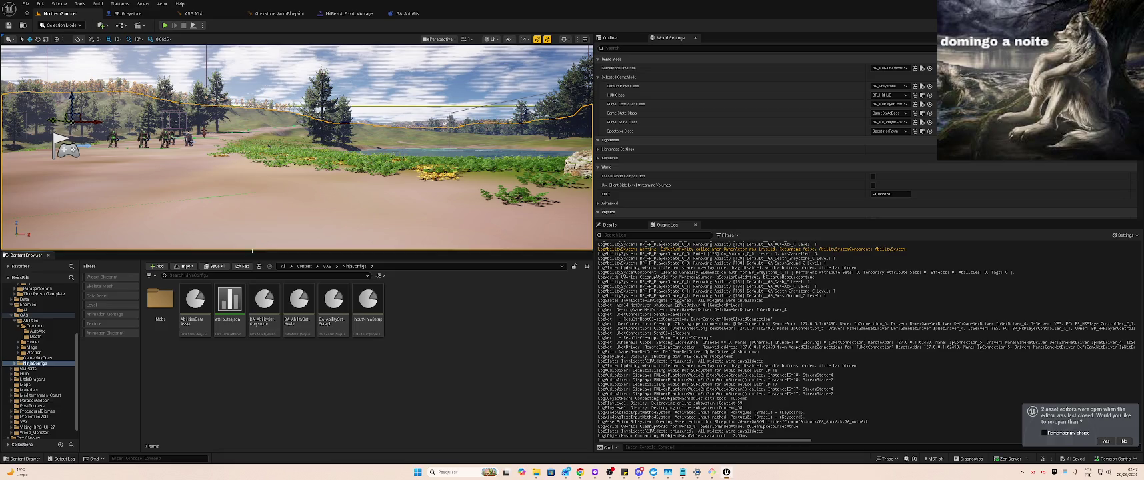
pyautogui.click(259, 299)
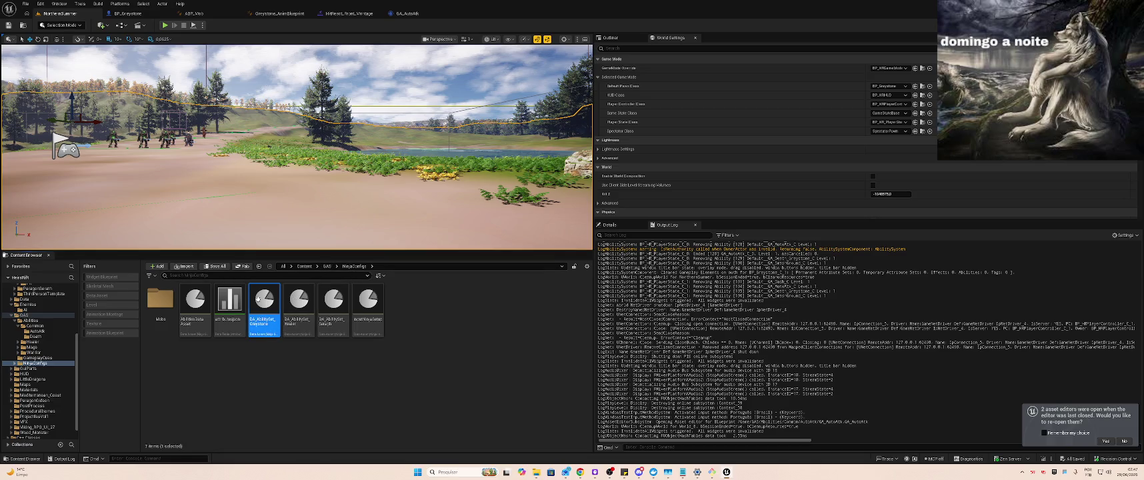
pyautogui.doubleClick(259, 299)
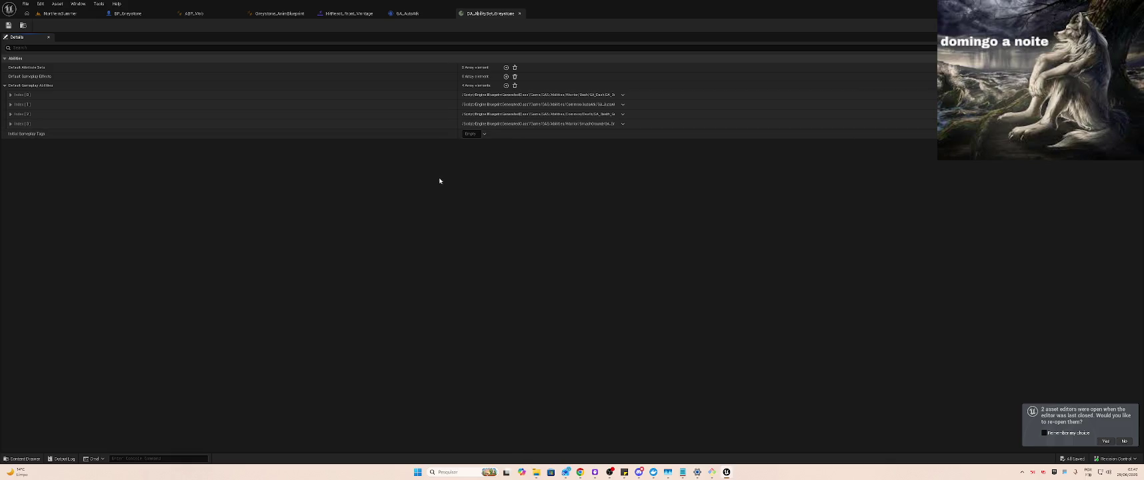
# Check BP_Greystone's lowest key node and the Mobs folder, then bring Kiro forward
pyautogui.click(63, 13)
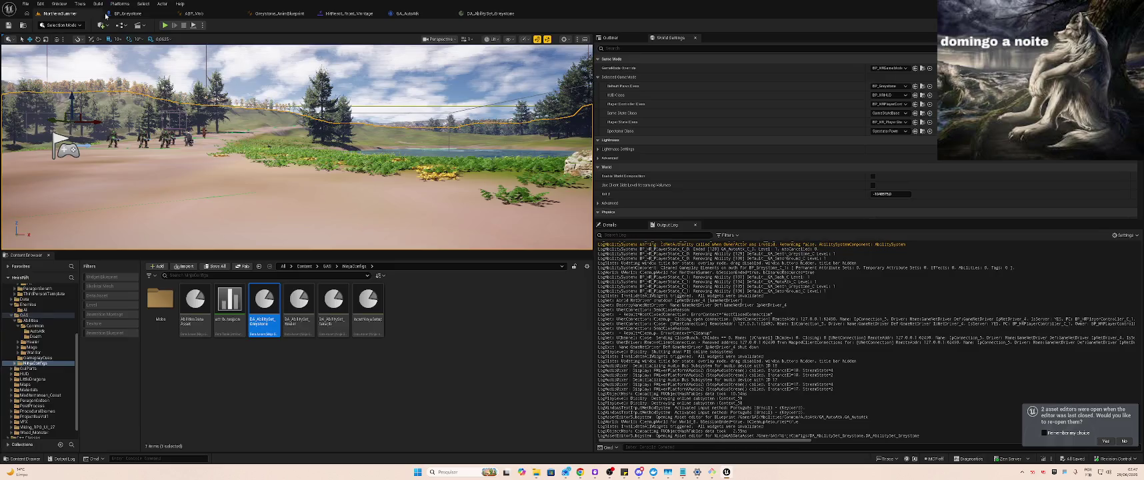
pyautogui.click(136, 16)
pyautogui.moveTo(340, 142)
pyautogui.mouseDown()
pyautogui.moveTo(156, 123)
pyautogui.moveTo(174, 70)
pyautogui.mouseUp()
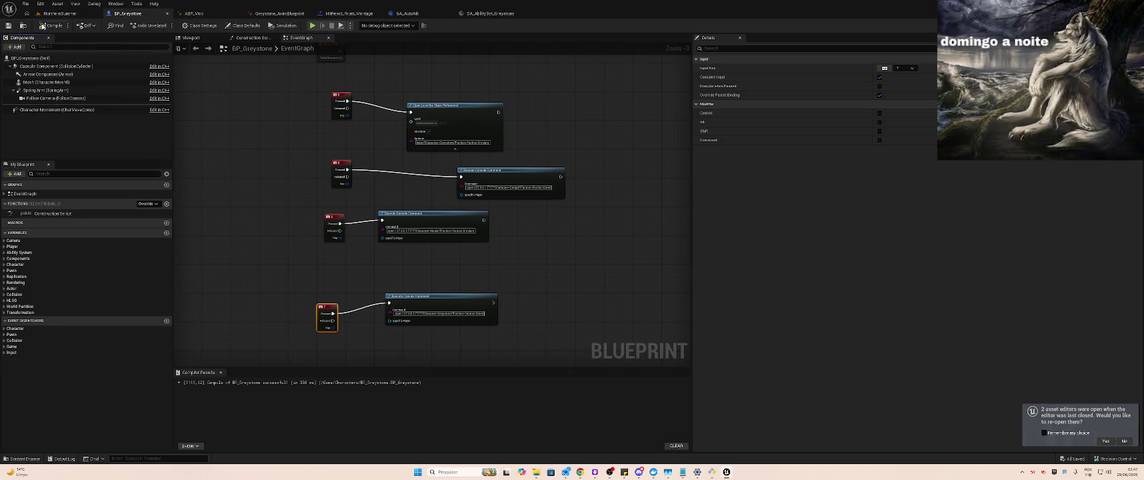
pyautogui.click(60, 13)
pyautogui.doubleClick(160, 298)
pyautogui.click(258, 266)
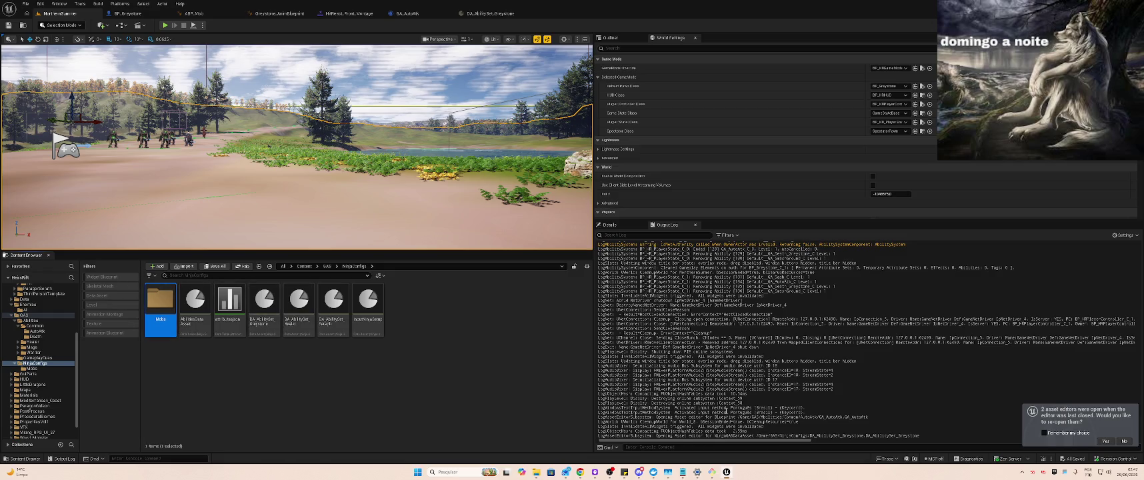
pyautogui.click(595, 471)
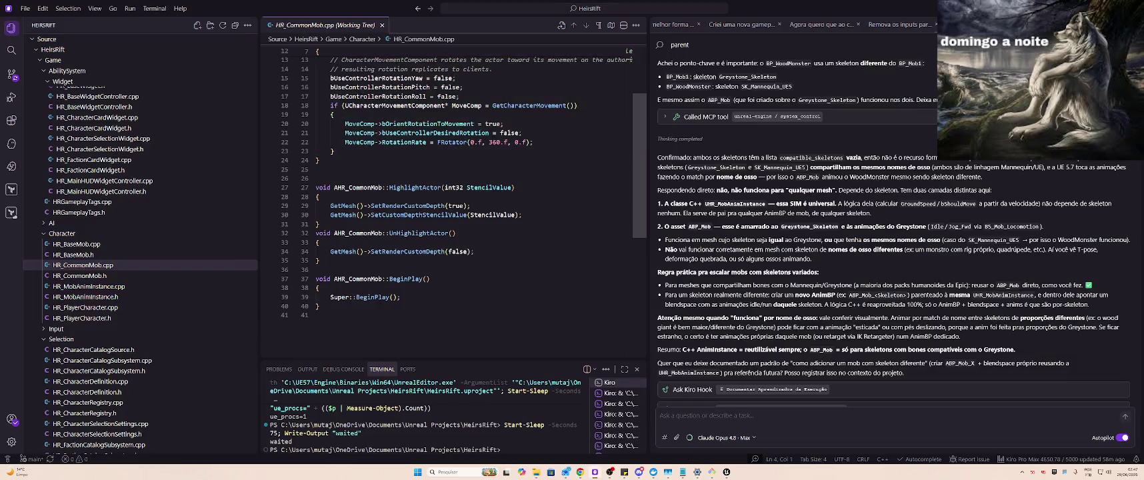
# In a new chat, ask where the player Character takes damage and plays an animation
pyautogui.hotkey('ctrl', 'l')
pyautogui.write('Existe algum')
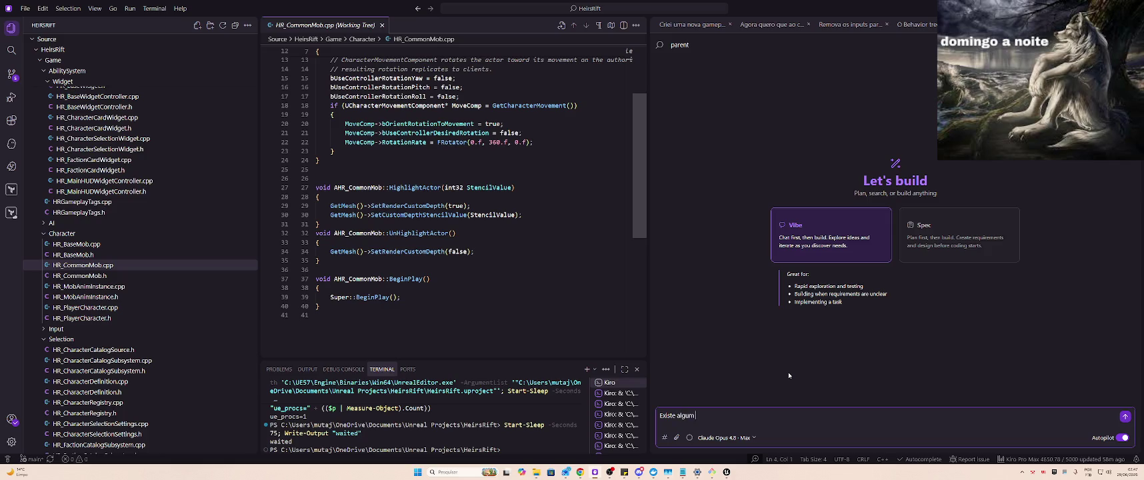
pyautogui.write(' lugar no projeto atualm')
pyautogui.write('ente onde o')
pyautogui.write(' Greystone')
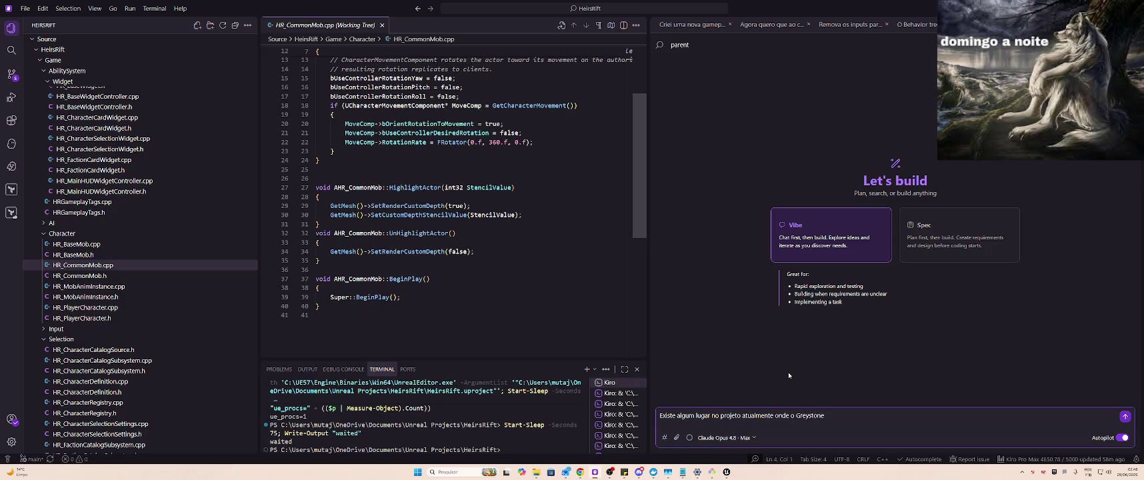
pyautogui.hotkey('ctrl', 'BackSpace')
pyautogui.write('Character d')
pyautogui.write('o jogador receb')
pyautogui.write('e dano e toca ')
pyautogui.write('anima~c')
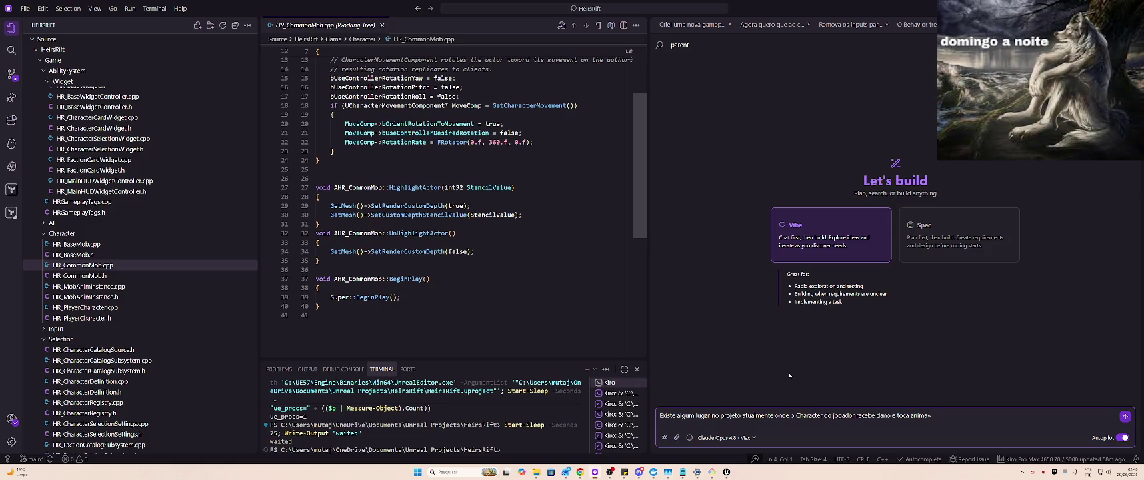
pyautogui.write('ão d')
pyautogui.press('BackSpace')
pyautogui.press('BackSpace')
pyautogui.press('Return')
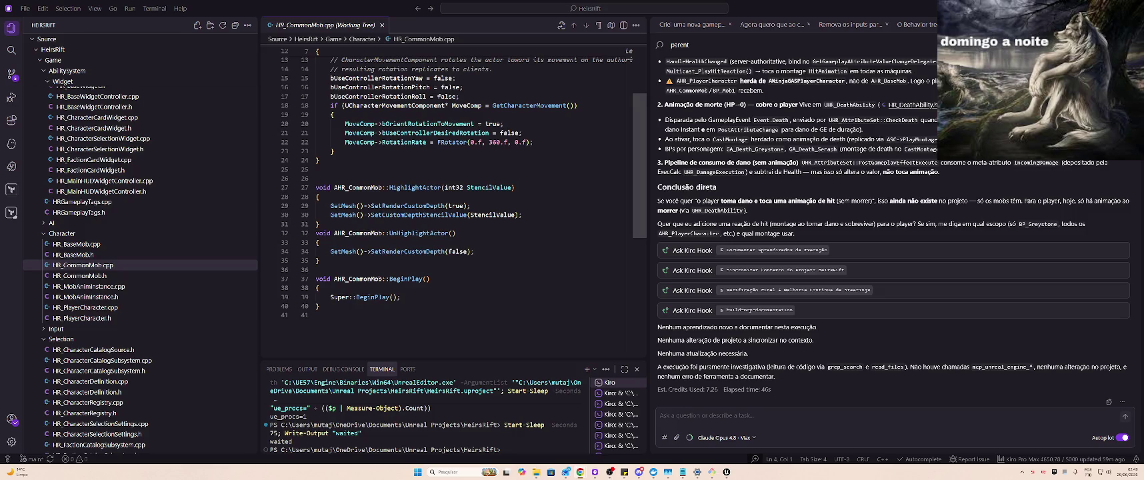
pyautogui.hotkey('alt', 'Tab')
pyautogui.hotkey('alt', 'Tab')
pyautogui.press('Right')
pyautogui.press('Right')
pyautogui.press('Left')
pyautogui.press('Left')
pyautogui.press('Down')
pyautogui.press('Left')
pyautogui.press('Left')
pyautogui.press('Left')
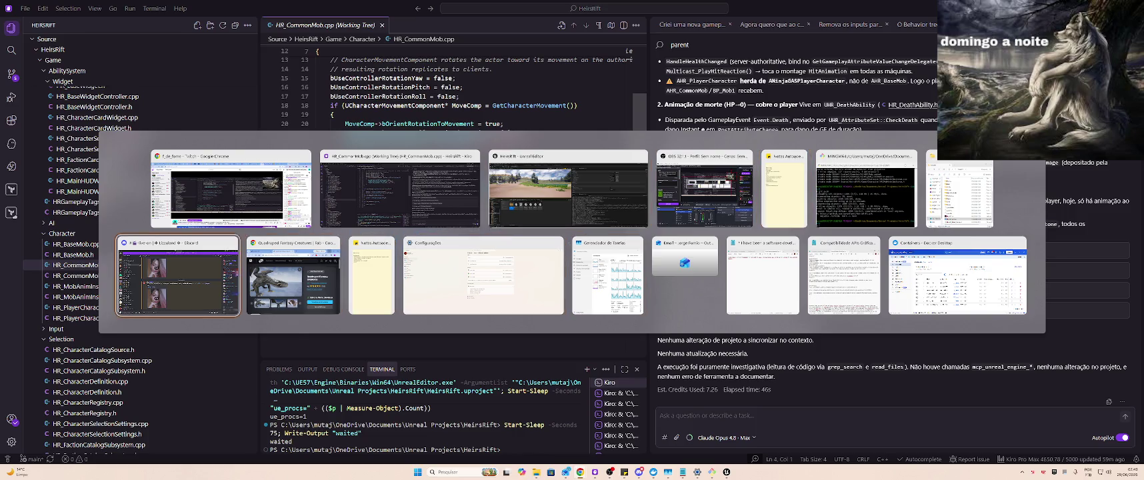
pyautogui.press('Escape')
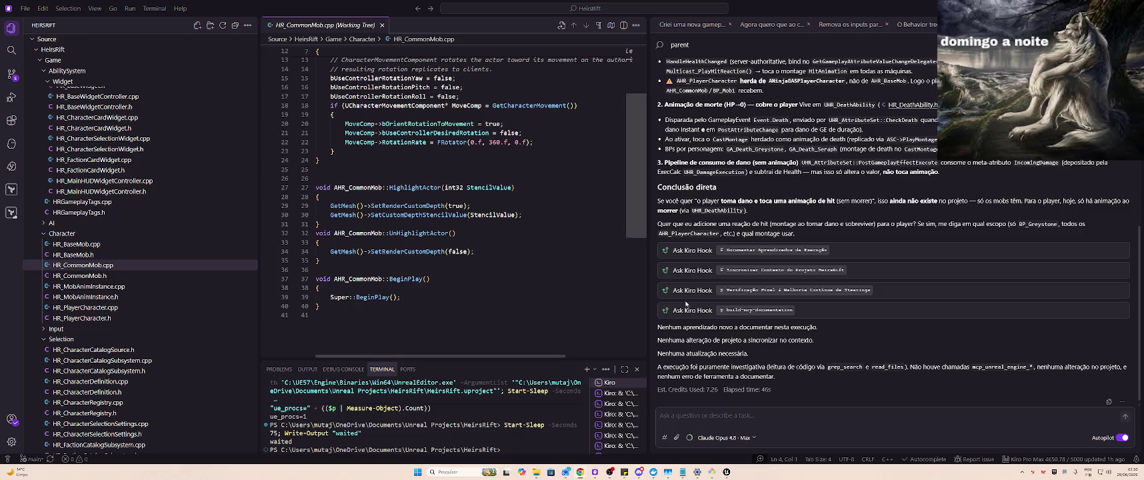
pyautogui.scroll(-1, 820, 260)
pyautogui.scroll(3, 821, 260)
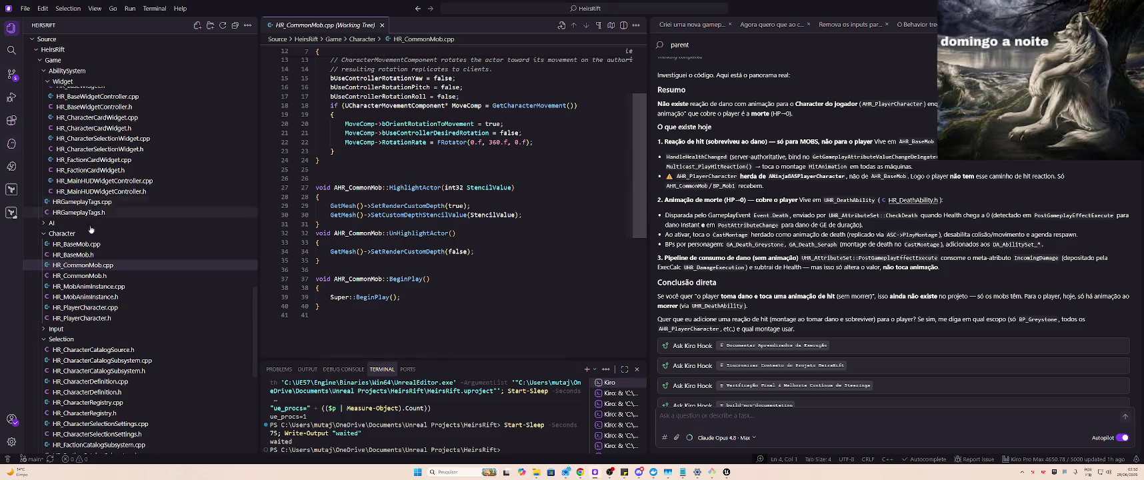
# Open HR_BaseMob.cpp and search it for 'hit'
pyautogui.click(107, 244)
pyautogui.hotkey('ctrl', 'f')
pyautogui.write('hit')
pyautogui.press('Return')
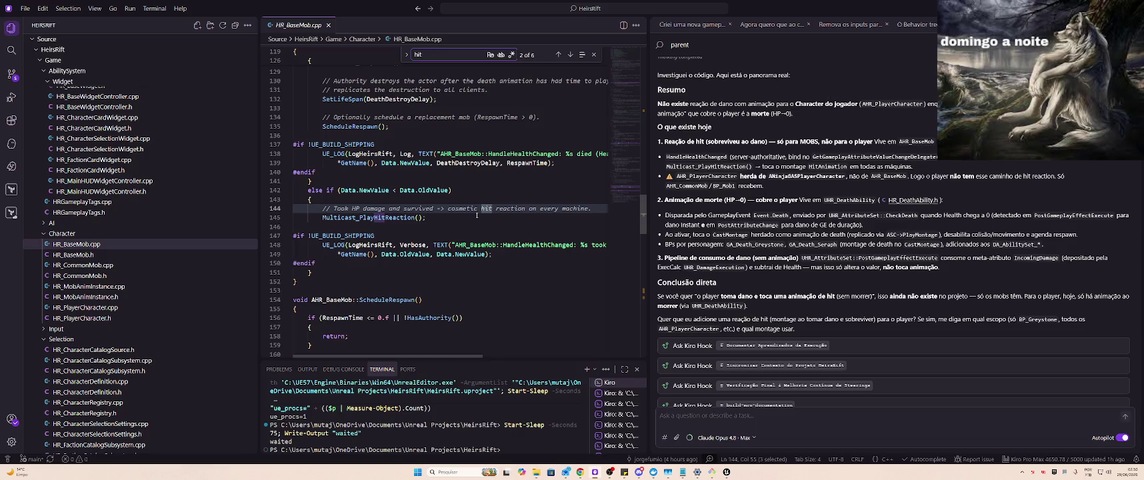
pyautogui.scroll(4, 408, 140)
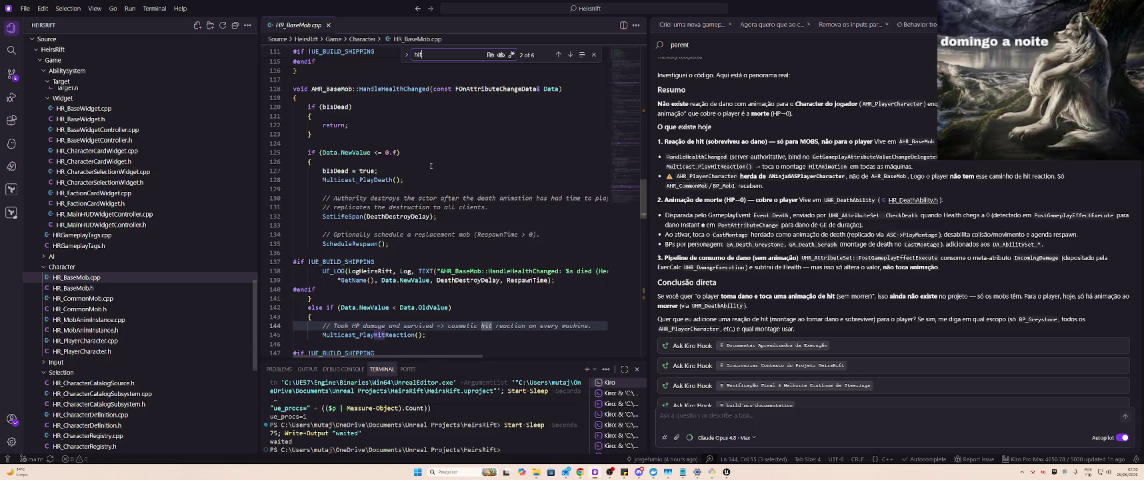
pyautogui.scroll(1, 431, 166)
# Search HandleHealthChanged and step back to its health-change binding in BeginPlay
pyautogui.doubleClick(400, 122)
pyautogui.hotkey('ctrl', 'f')
pyautogui.press('Return')
pyautogui.press('Return')
pyautogui.press('Return')
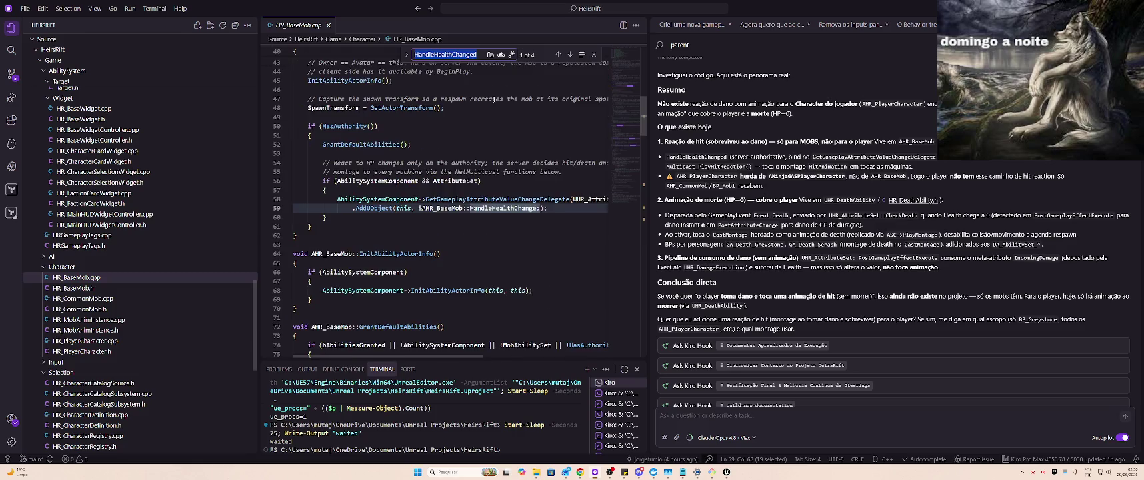
pyautogui.scroll(2, 497, 187)
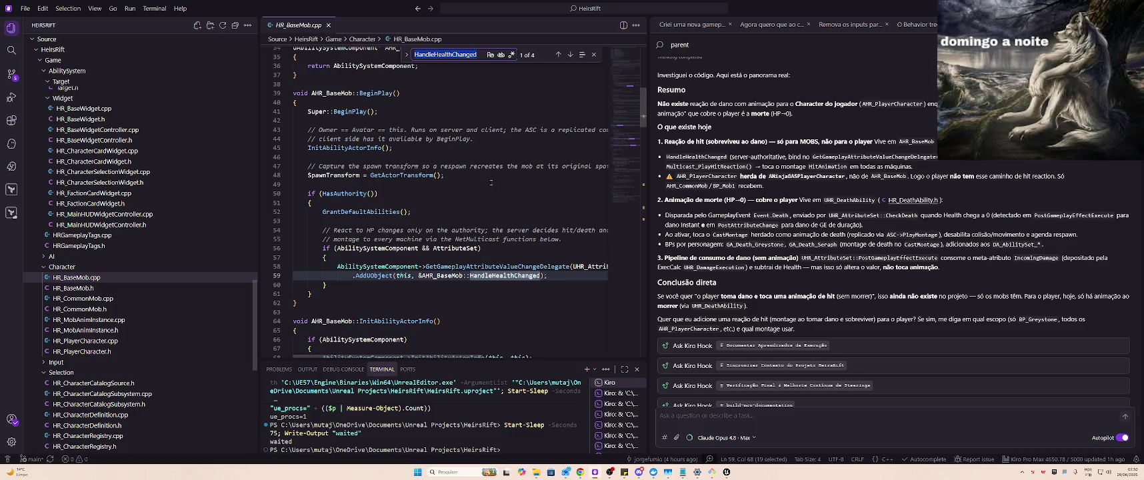
pyautogui.press('Return')
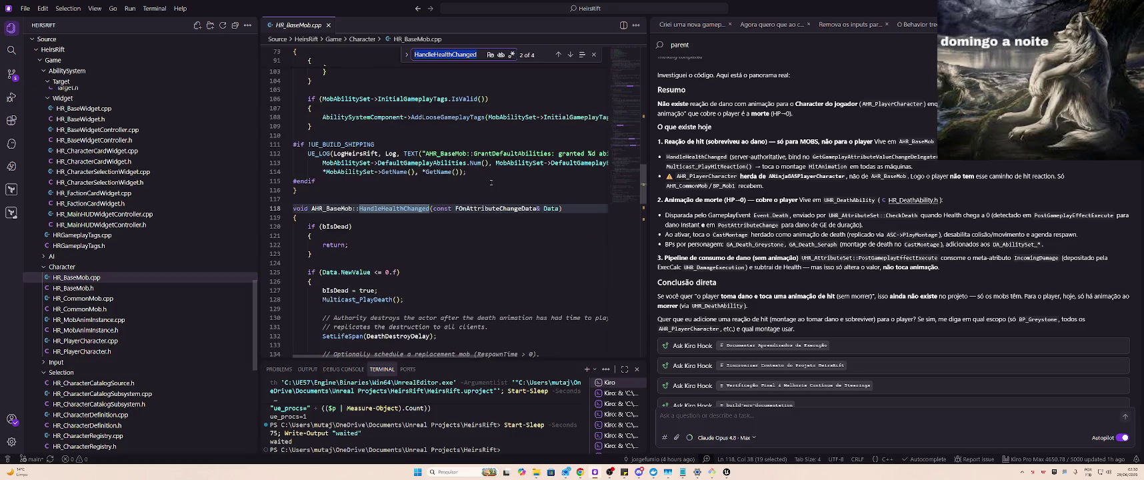
pyautogui.hotkey('shift', 'Return')
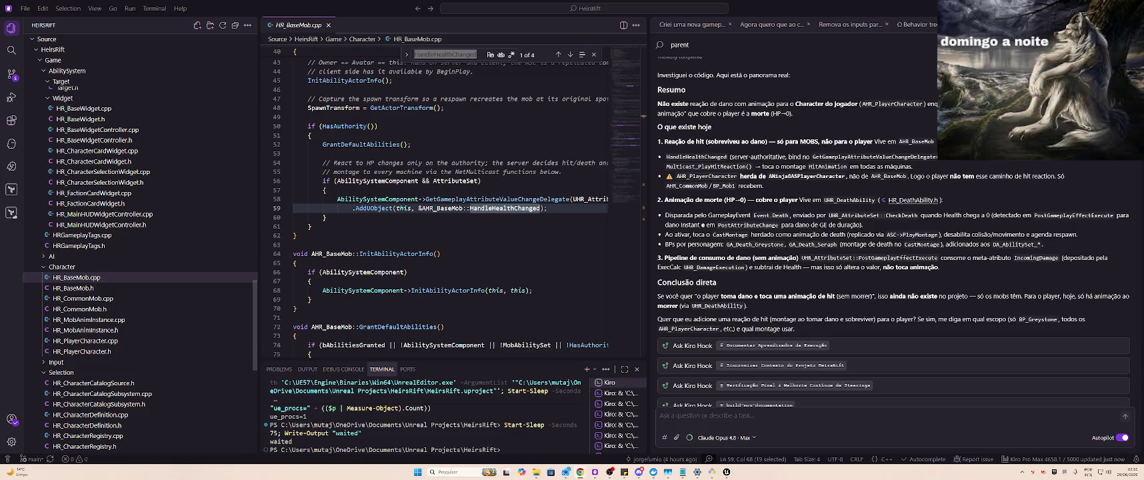
pyautogui.hotkey('alt', 'Tab')
pyautogui.scroll(-3, 877, 124)
pyautogui.scroll(3, 876, 124)
pyautogui.click(797, 162)
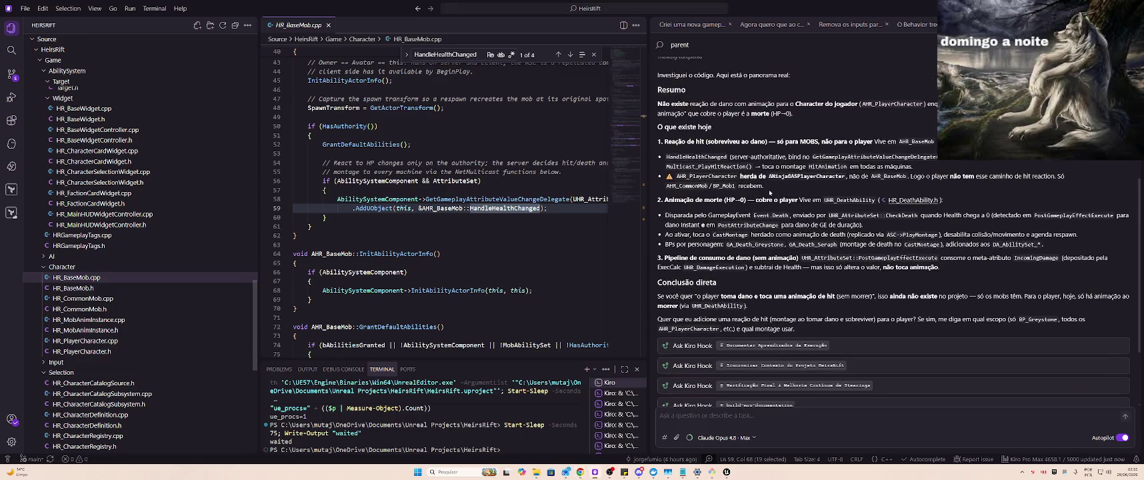
# Send the request to add a montage input to the character that plays on damage, if set
pyautogui.write('Ao')
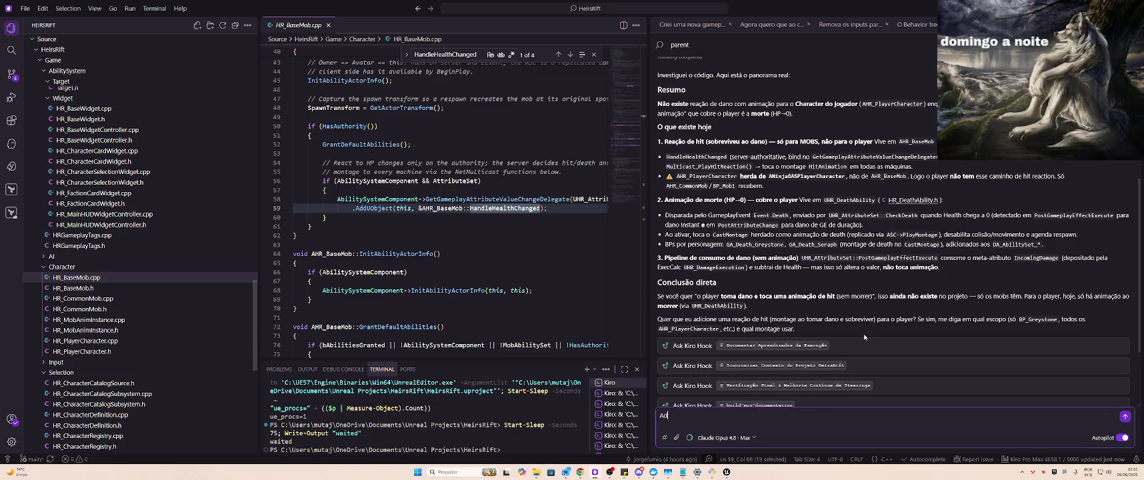
pyautogui.write('ne ao C')
pyautogui.write('c')
pyautogui.press('BackSpace')
pyautogui.press('BackSpace')
pyautogui.press('BackSpace')
pyautogui.write('ad')
pyautogui.write('icione ao charact')
pyautogui.write('er ent')
pyautogui.write('ão ')
pyautogui.write('um input de uma mont')
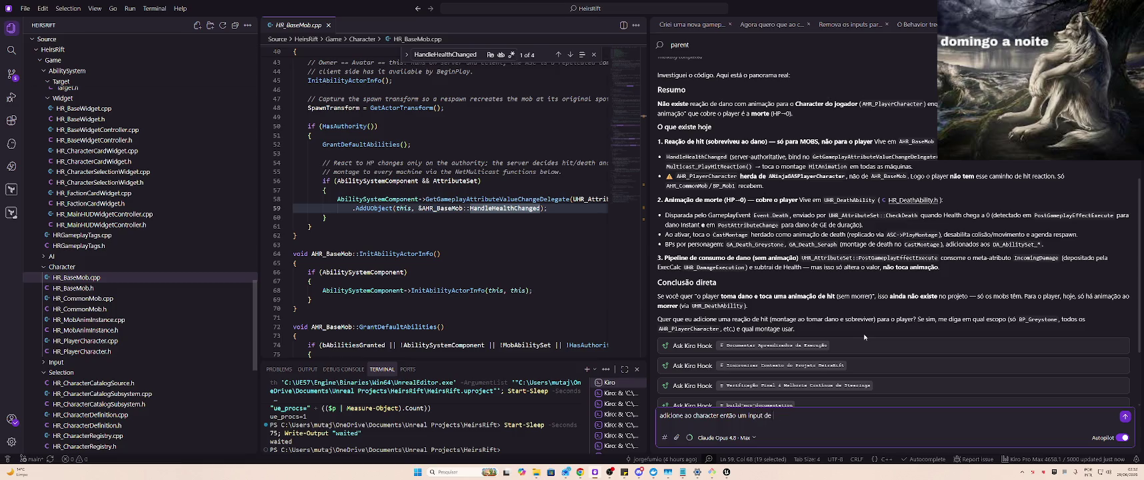
pyautogui.write('agem que to')
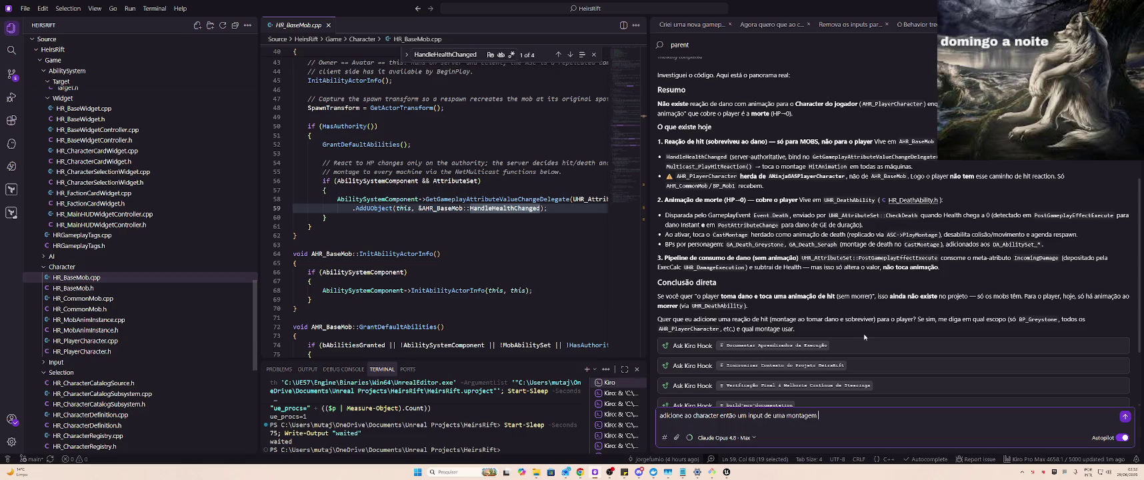
pyautogui.press('BackSpace')
pyautogui.press('BackSpace')
pyautogui.write('ecuta ao tomar dan')
pyautogui.write('o (se estiver')
pyautogui.write(' settada)')
pyautogui.press('Return')
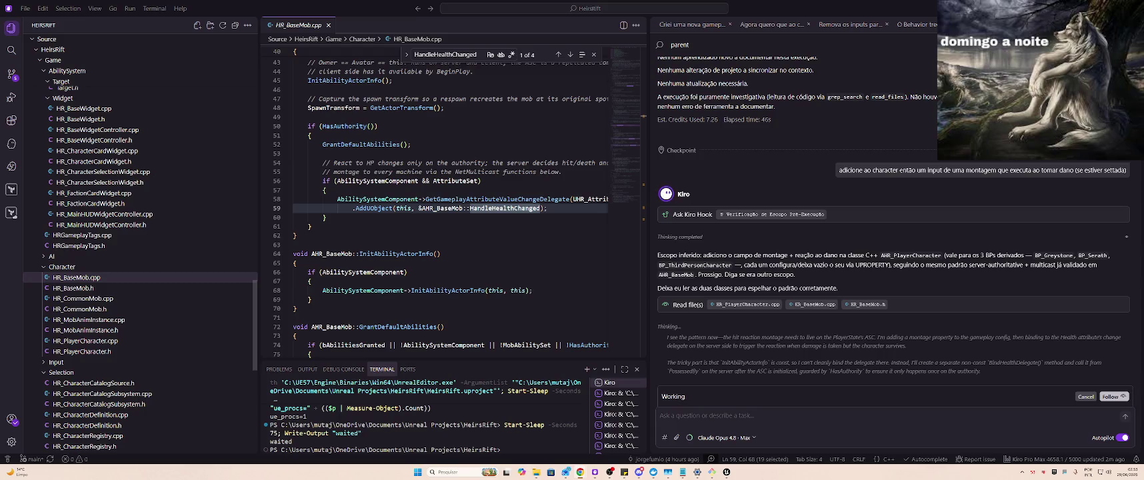
# Stay in Kiro while the agent stops the editor and runs the background UBT build
pyautogui.hotkey('alt', 'Tab')
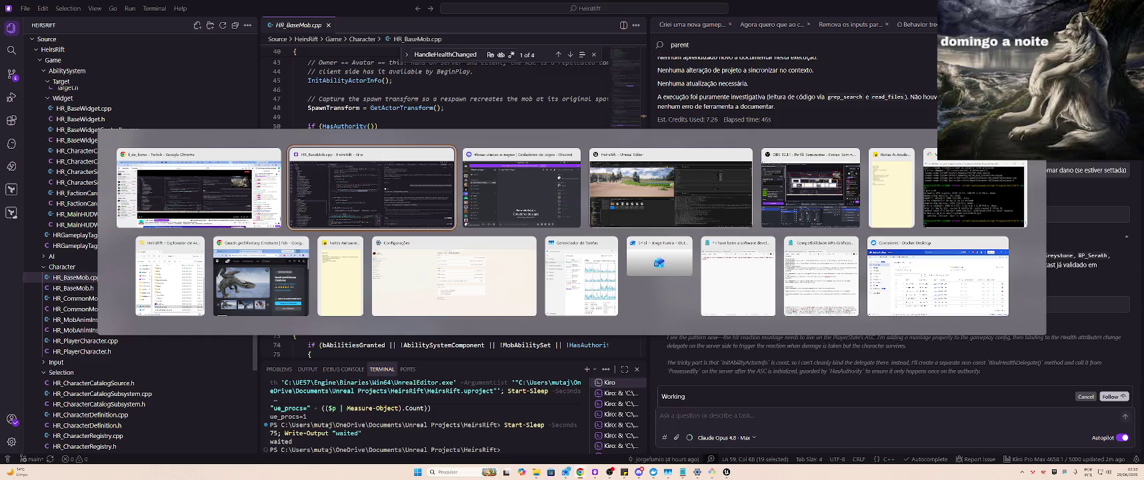
pyautogui.hotkey('alt', 'Tab')
pyautogui.hotkey('alt', 'Tab')
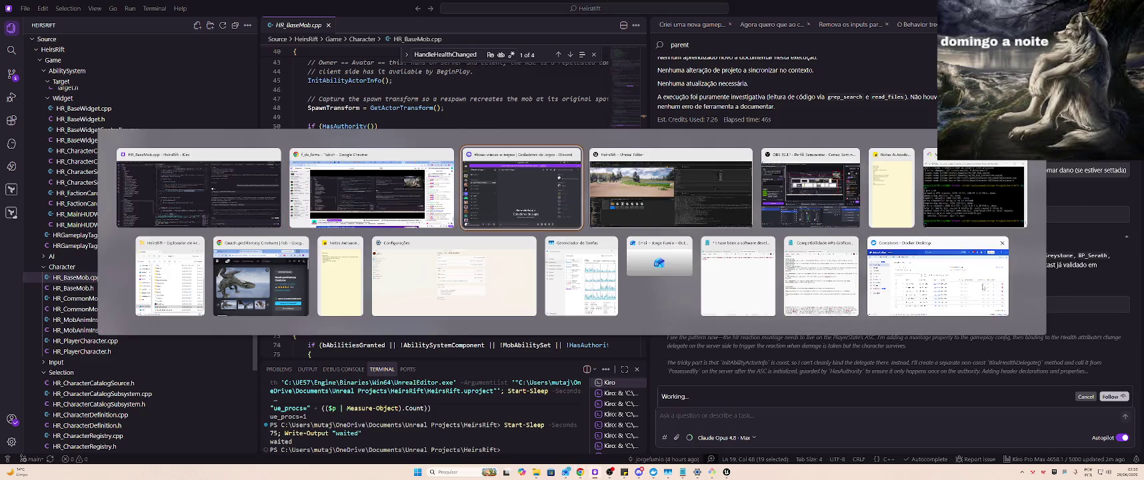
pyautogui.press('Escape')
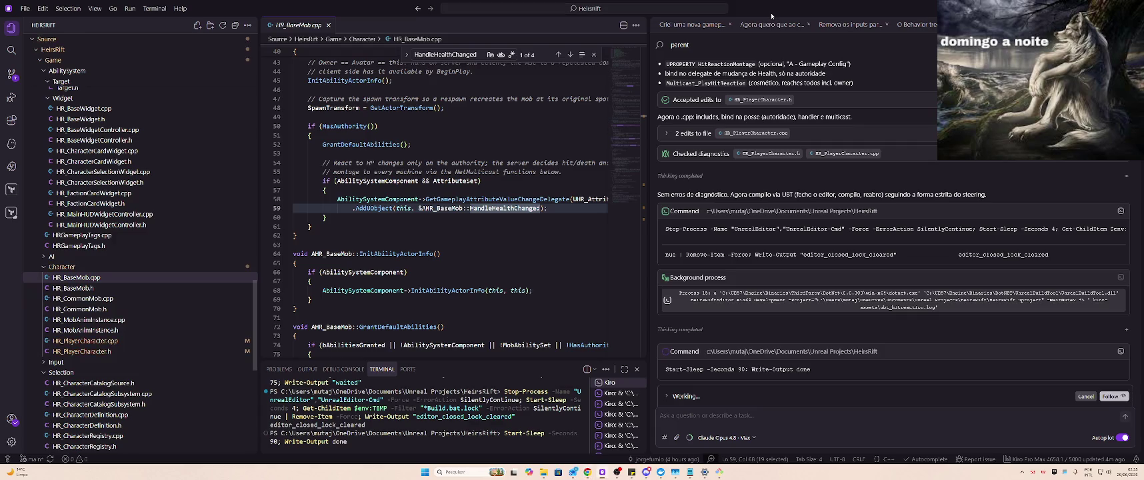
pyautogui.moveTo(619, 401)
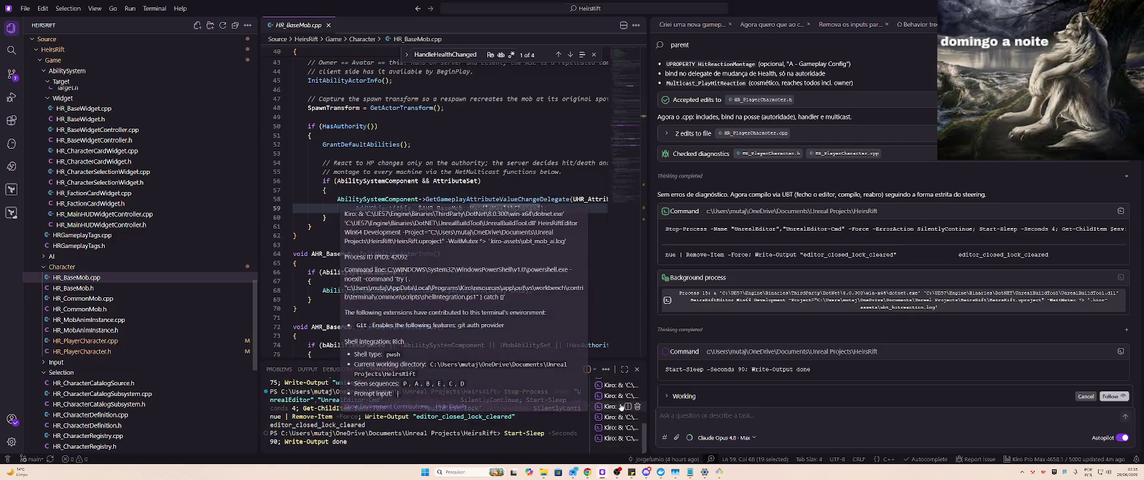
pyautogui.scroll(2, 618, 401)
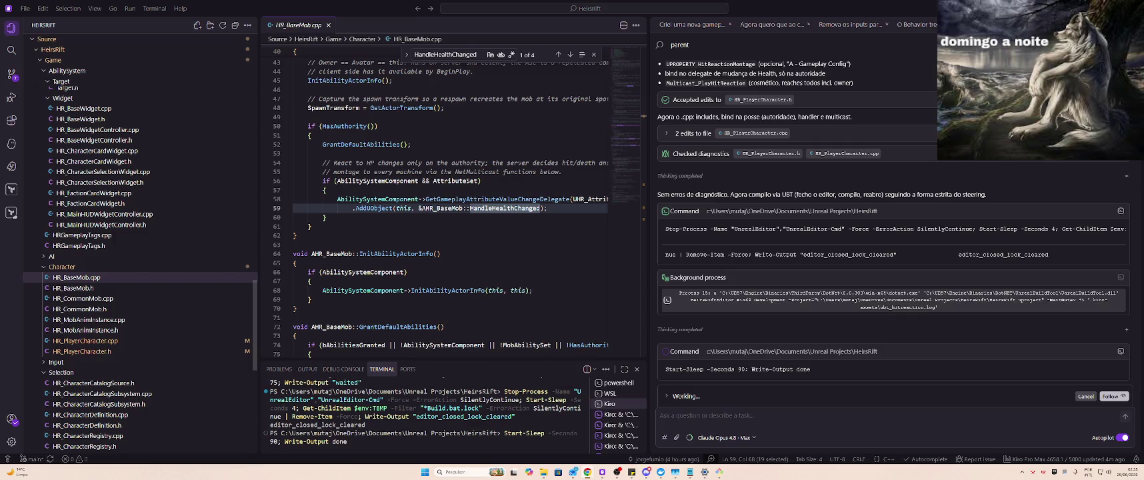
pyautogui.hotkey('alt', 'Tab')
pyautogui.hotkey('alt', 'Tab')
pyautogui.press('Escape')
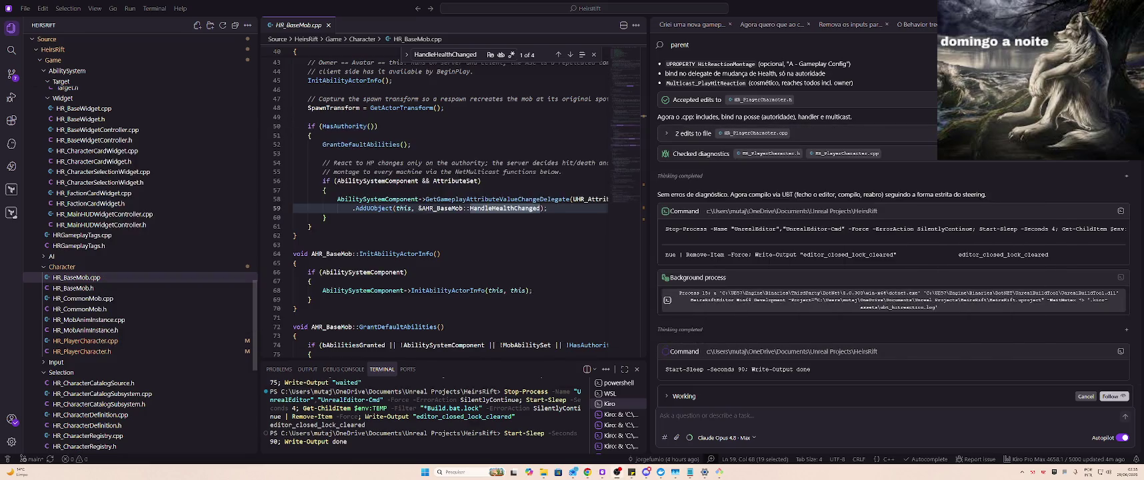